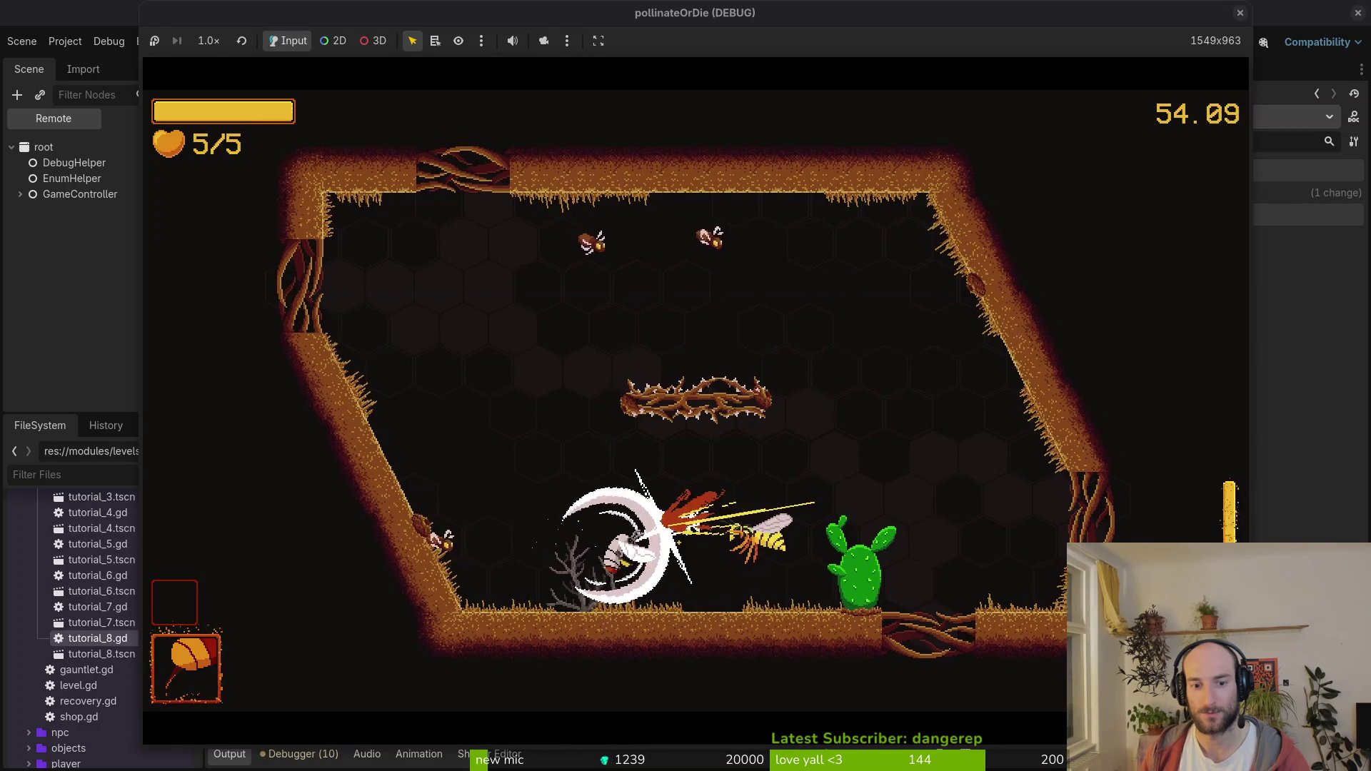
- Fight the first arena waves by dodging, dashing and slashing at the wasps
{"action": "key", "text": "Left"}
{"action": "key", "text": "Right"}
{"action": "key", "text": "space"}
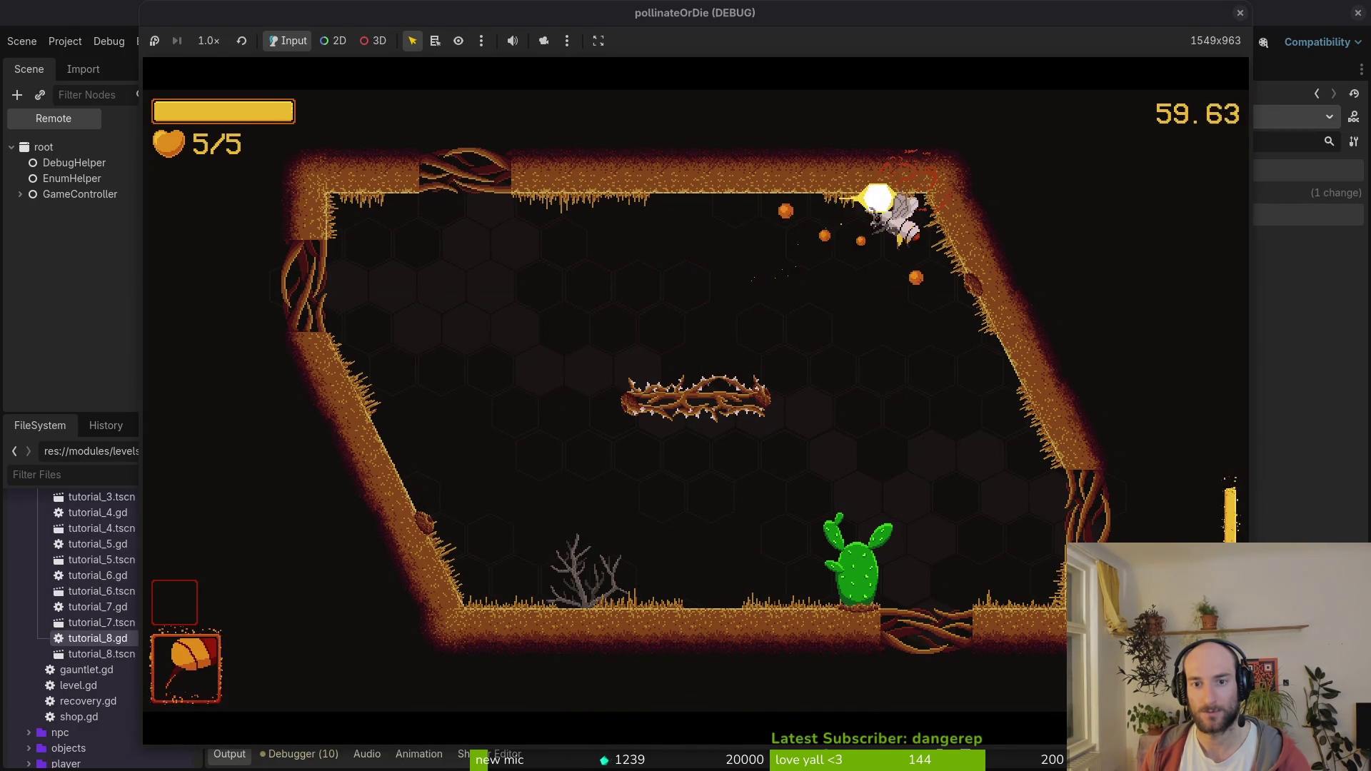
{"action": "key", "text": "Left"}
{"action": "key", "text": "Up"}
{"action": "key", "text": "Left"}
{"action": "key", "text": "space"}
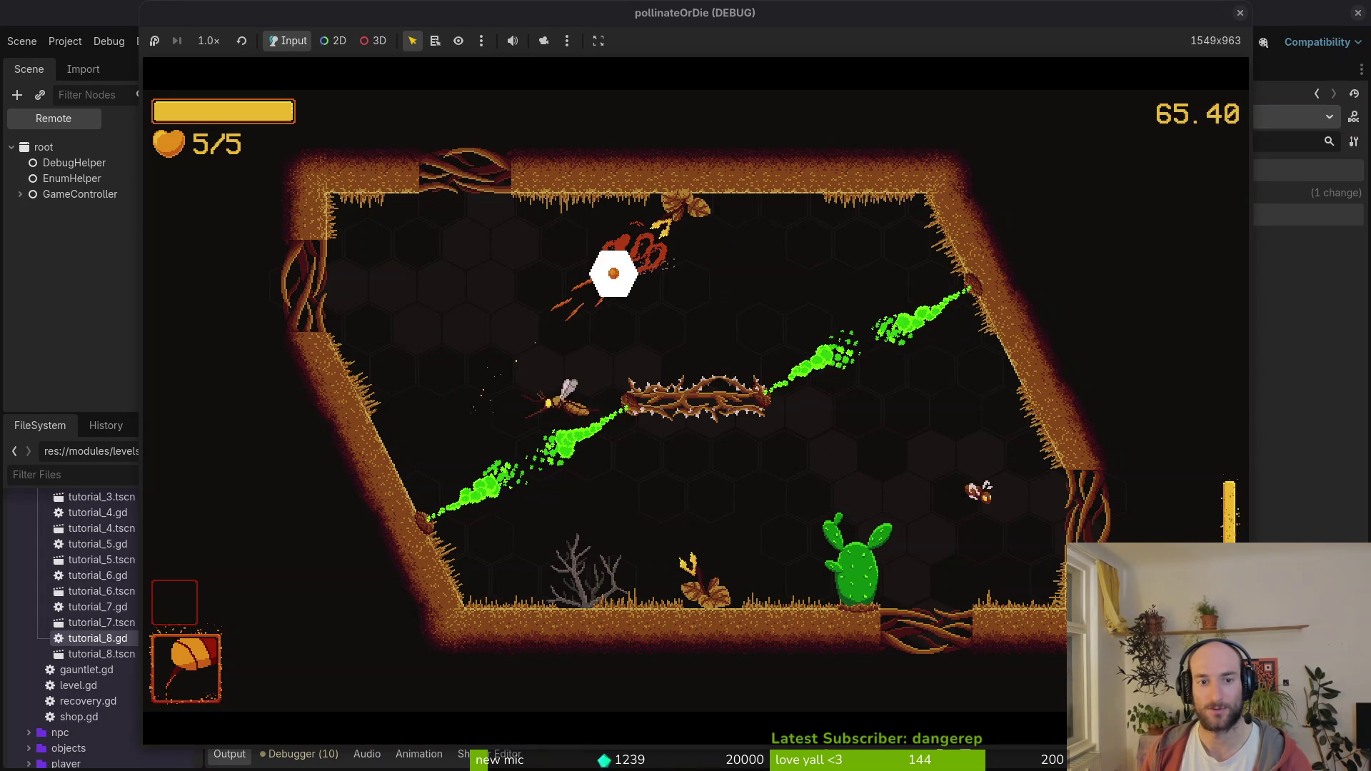
{"action": "key", "text": "Up"}
{"action": "key", "text": "space"}
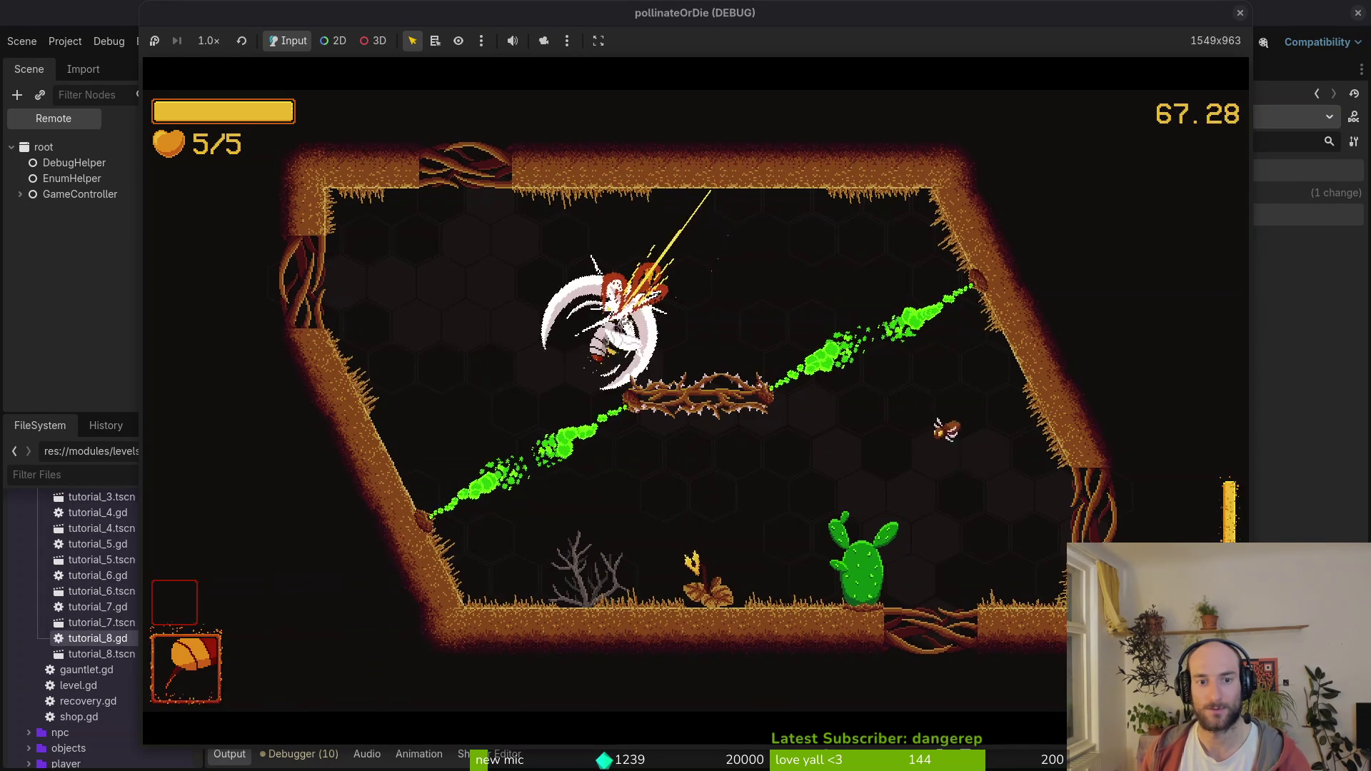
{"action": "key", "text": "Right"}
{"action": "key", "text": "Up"}
- Keep slashing and firing hexagon attacks through the remaining waves, ending at 3 of 5 hearts
{"action": "key", "text": "Right"}
{"action": "key", "text": "space"}
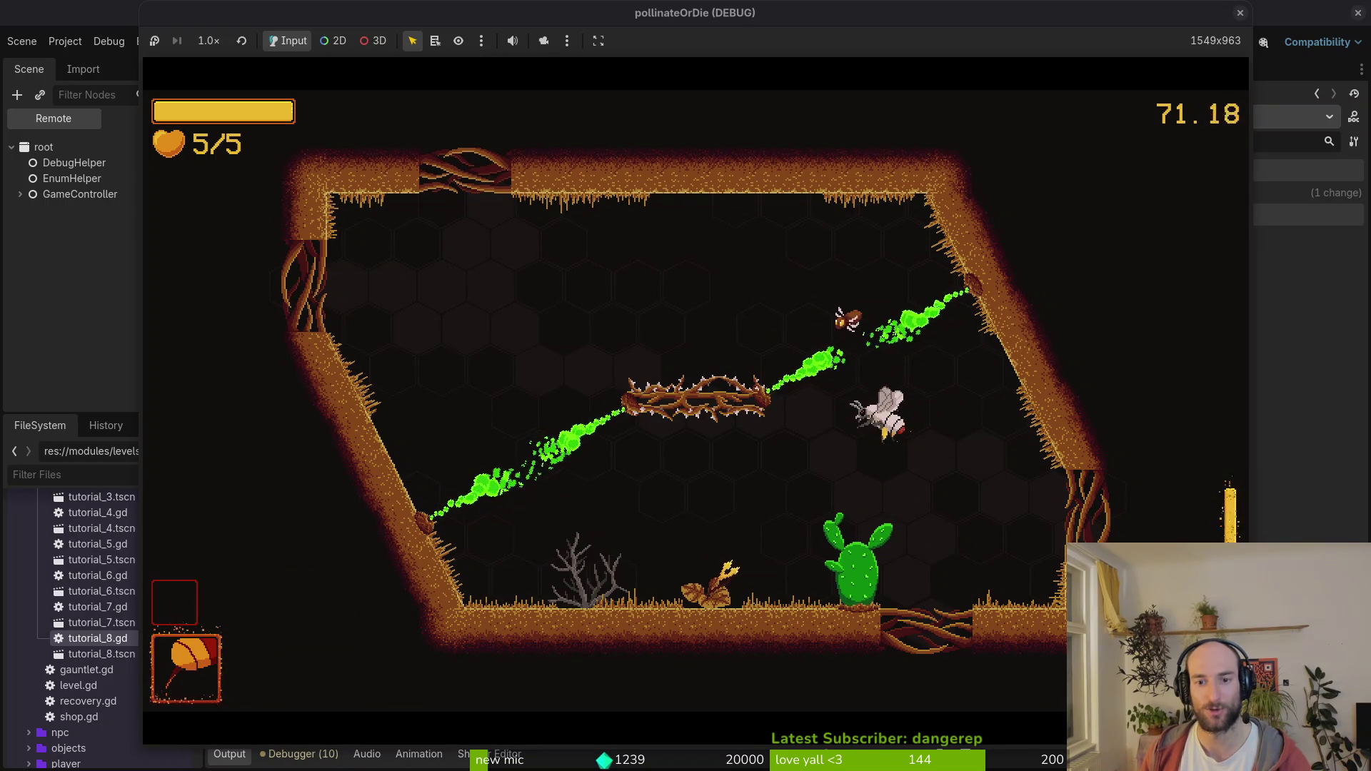
{"action": "key", "text": "Right"}
{"action": "key", "text": "space"}
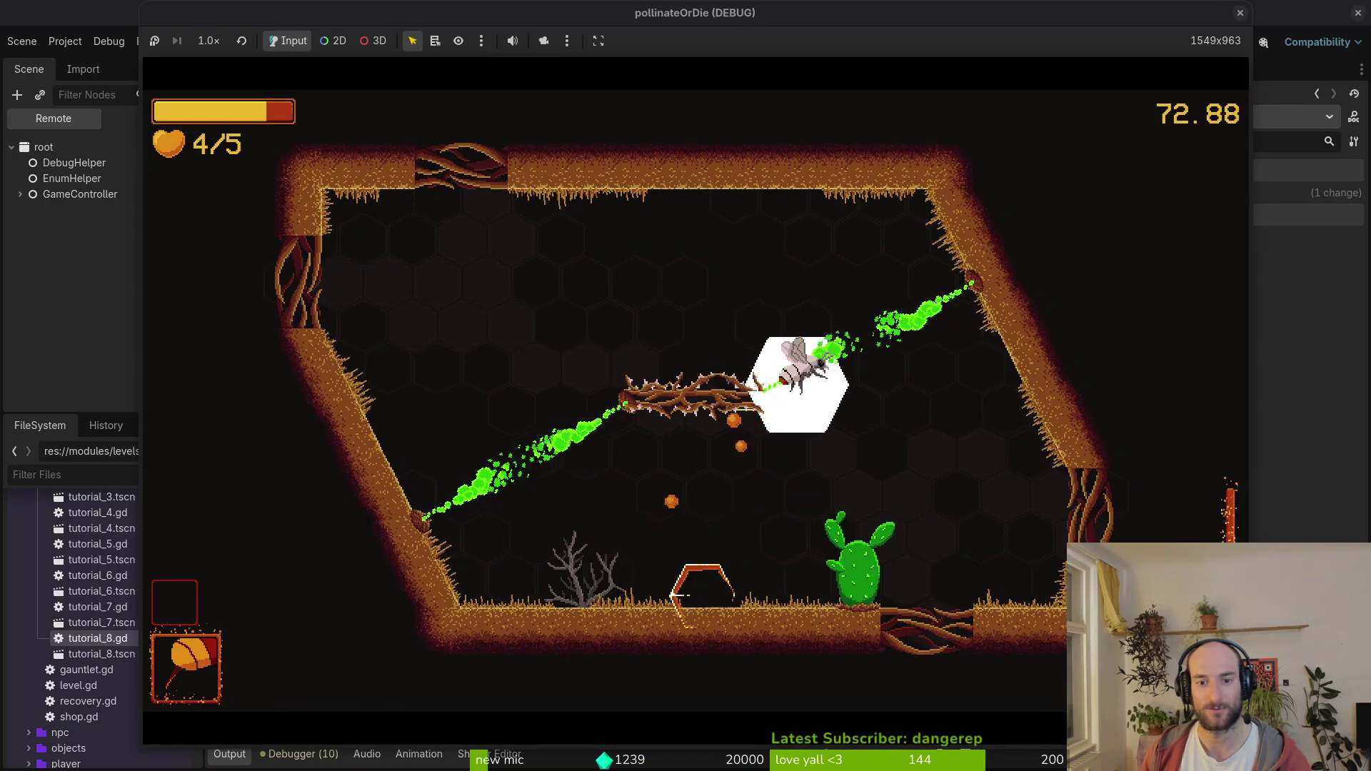
{"action": "key", "text": "Left"}
{"action": "key", "text": "space"}
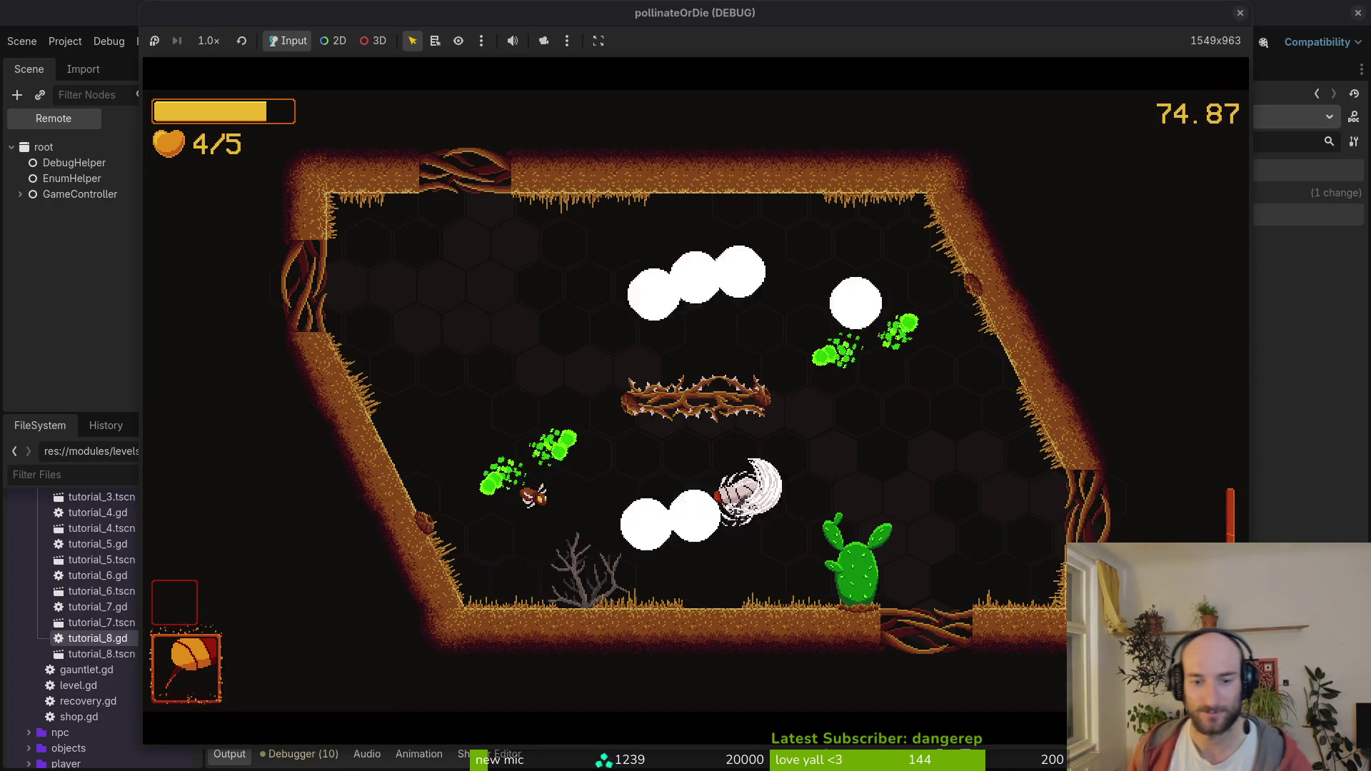
{"action": "key", "text": "space"}
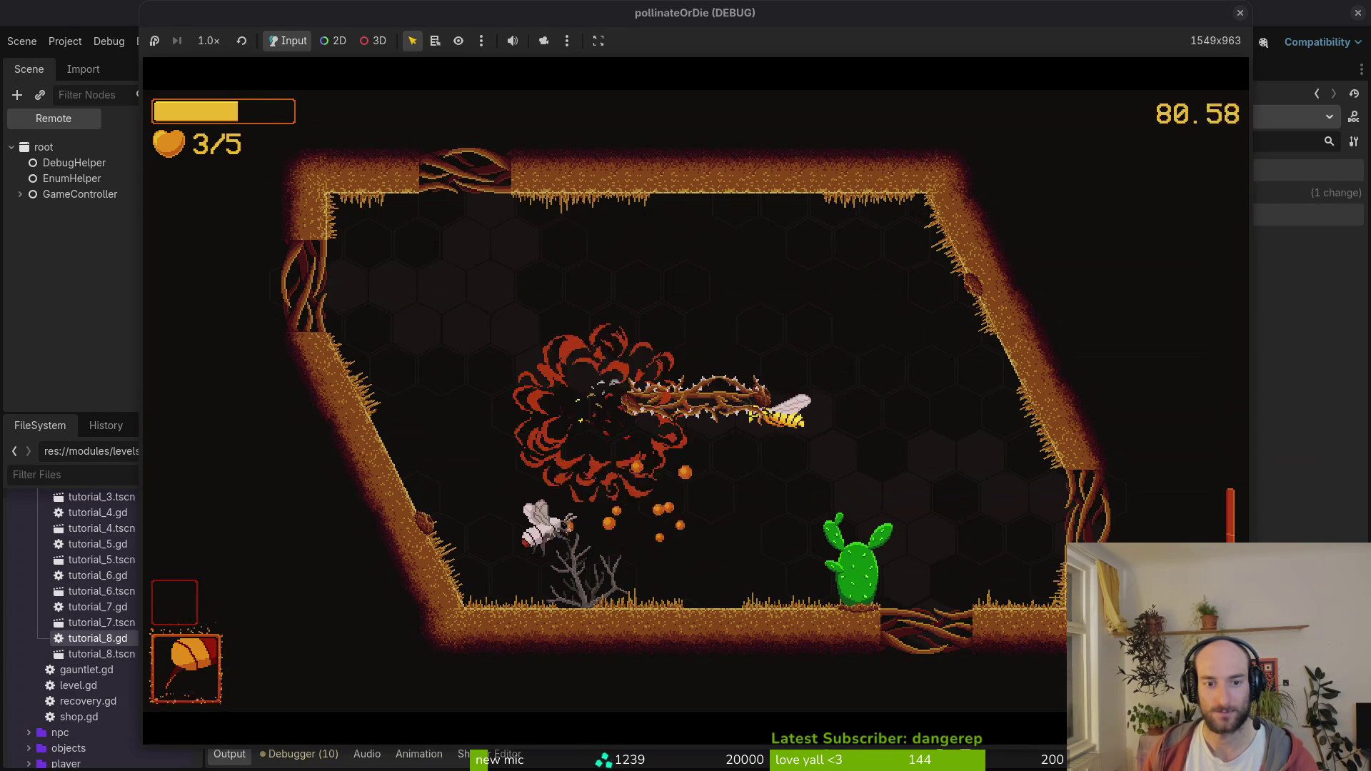
{"action": "key", "text": "Right"}
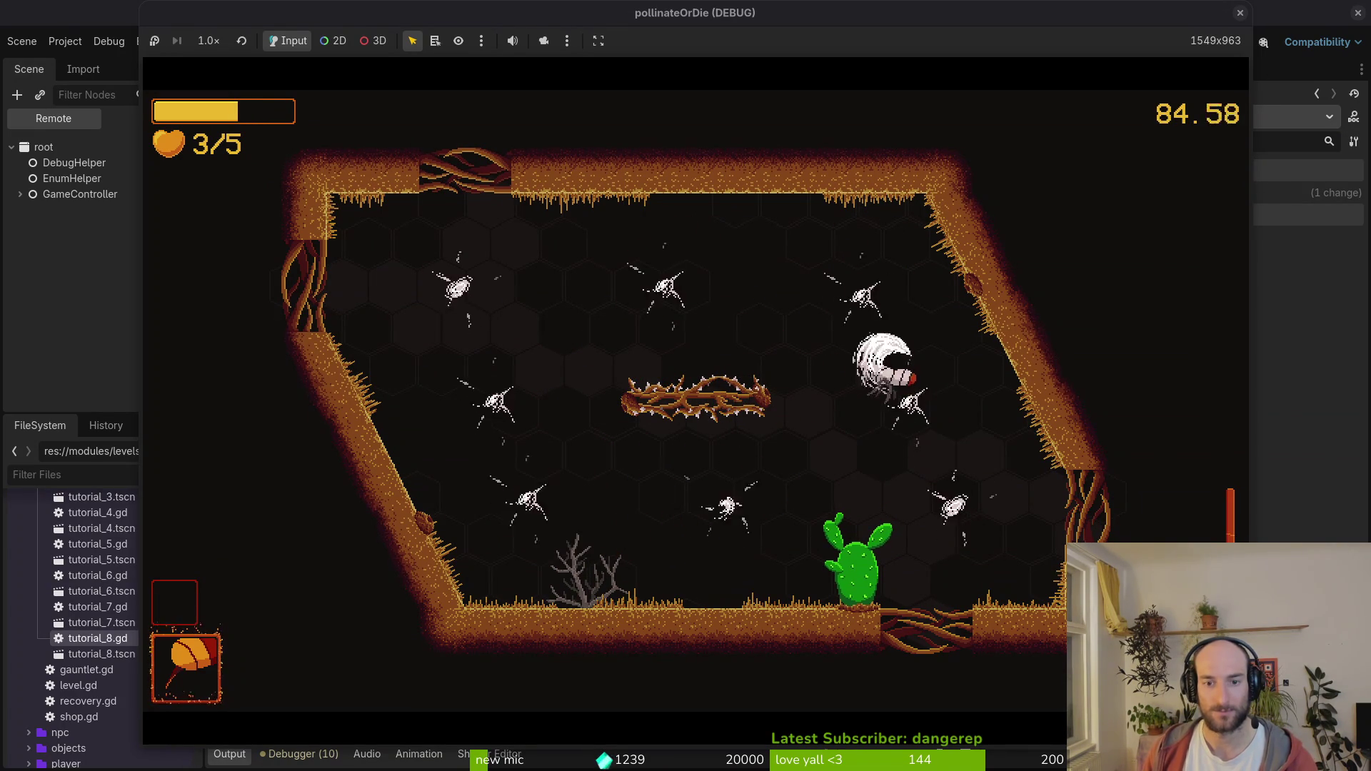
{"action": "key", "text": "Left"}
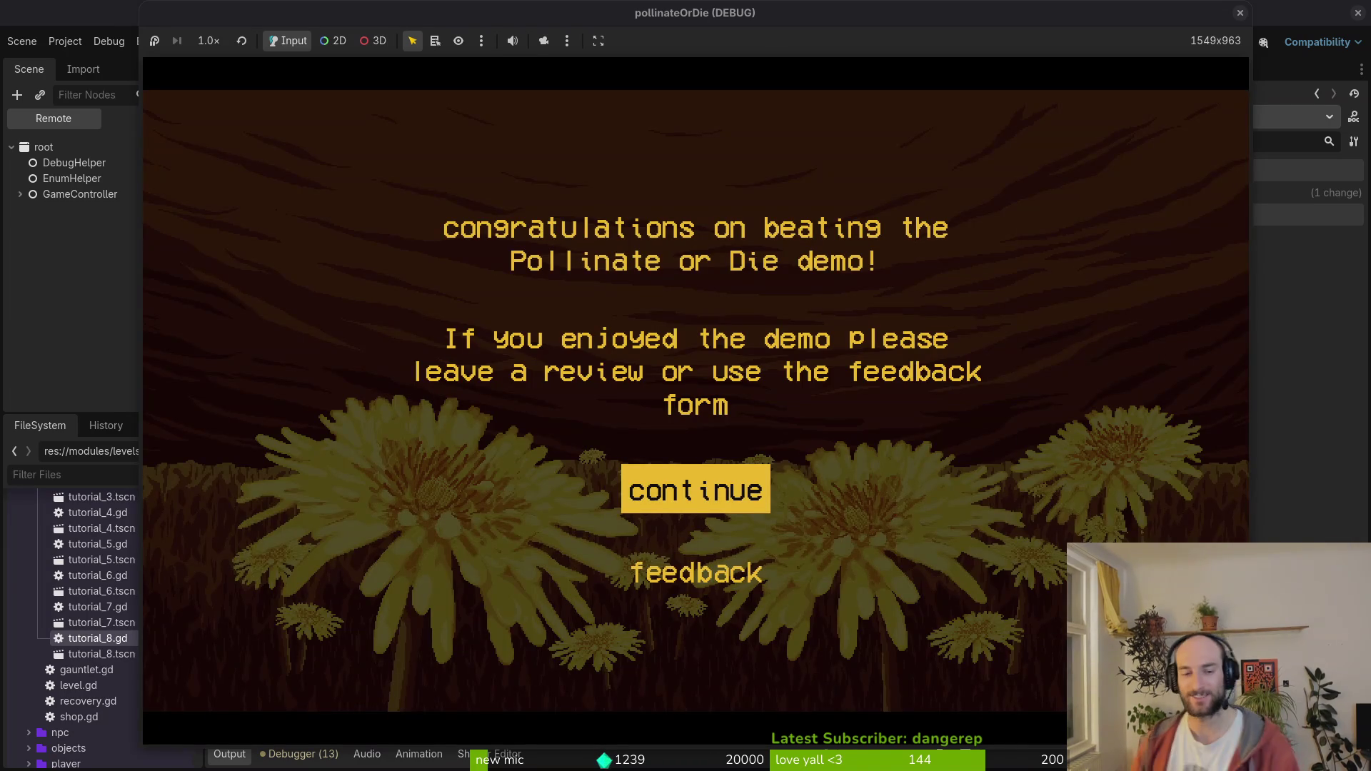
- Load the mantis boss level from the debug level select, play it briefly, then close the game
{"action": "key", "text": "Return"}
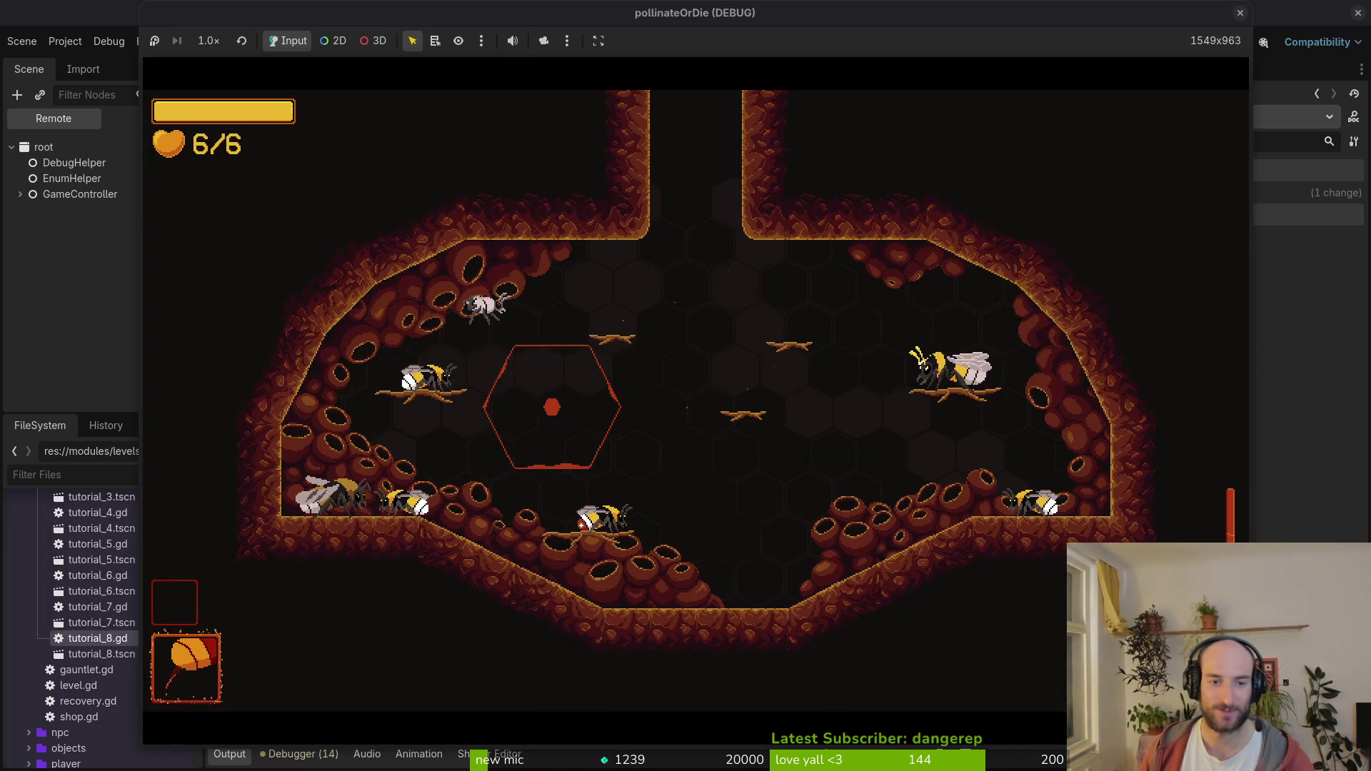
{"action": "key", "text": "Escape"}
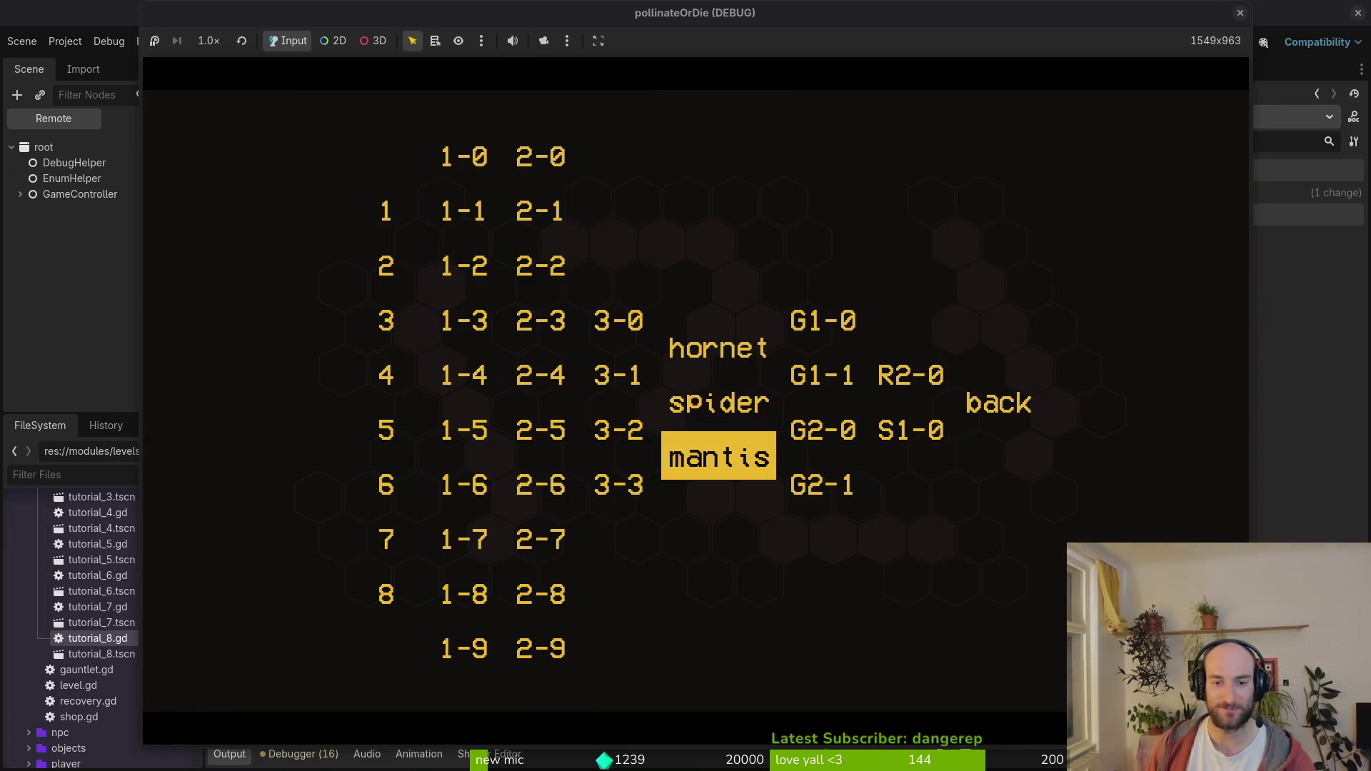
{"action": "key", "text": "Return"}
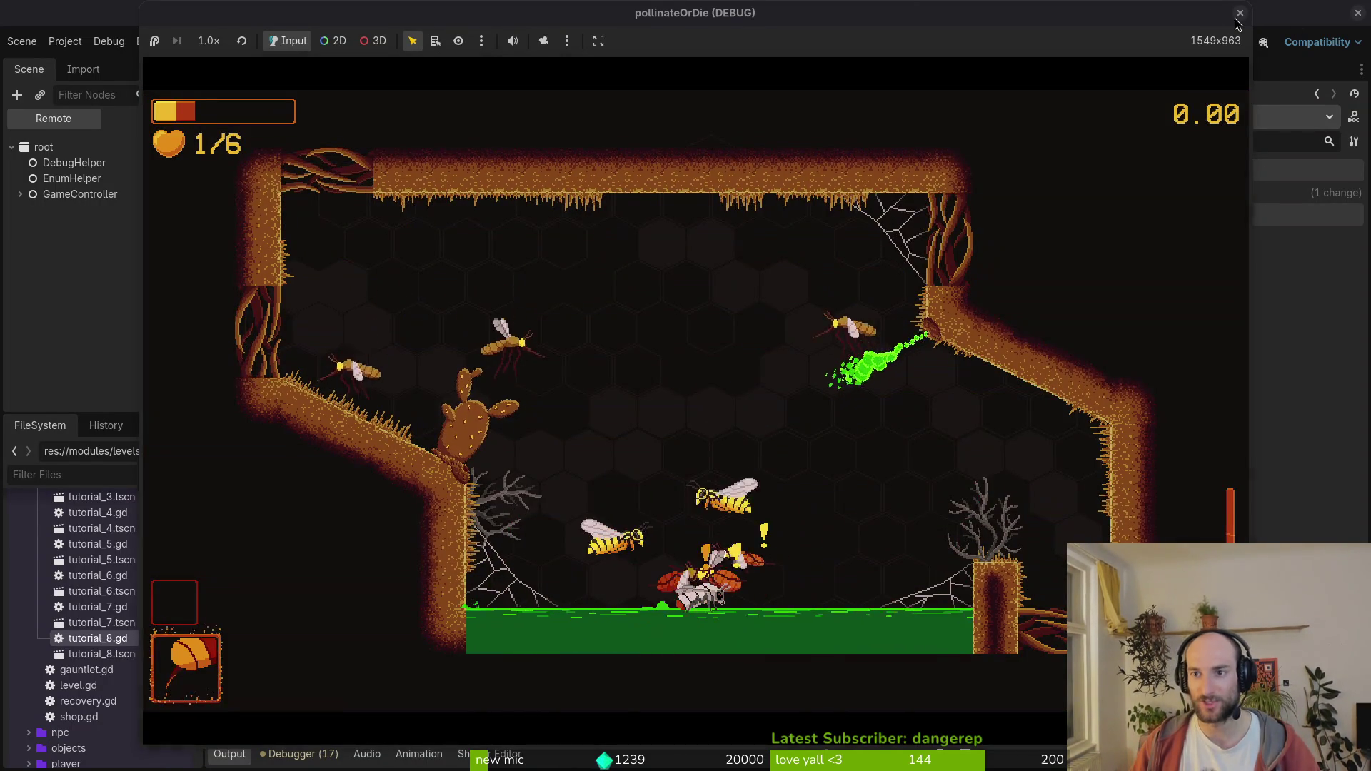
{"action": "left_click", "coordinate": [1240, 13]}
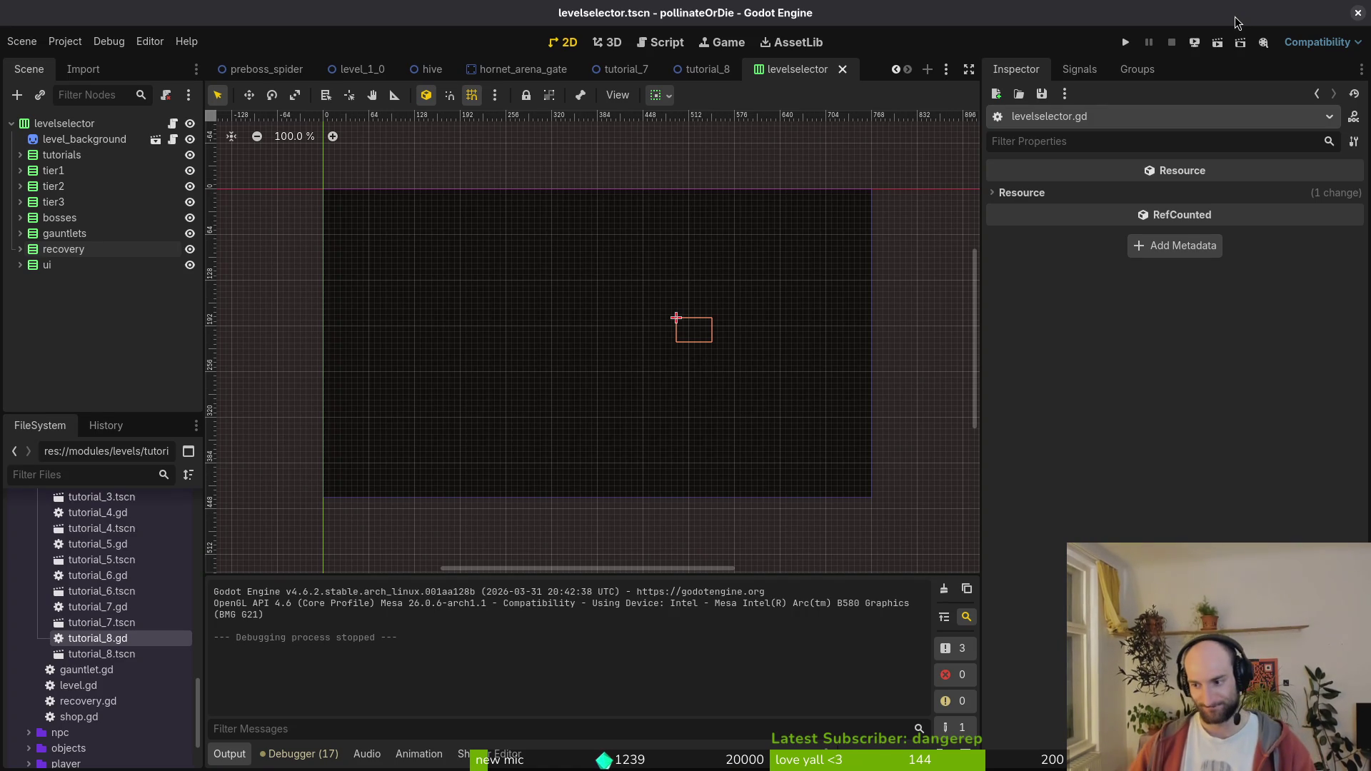
- Switch to the tutorial_8 scene and check the debugger's reported errors and stack trace
{"action": "left_click", "coordinate": [83, 286]}
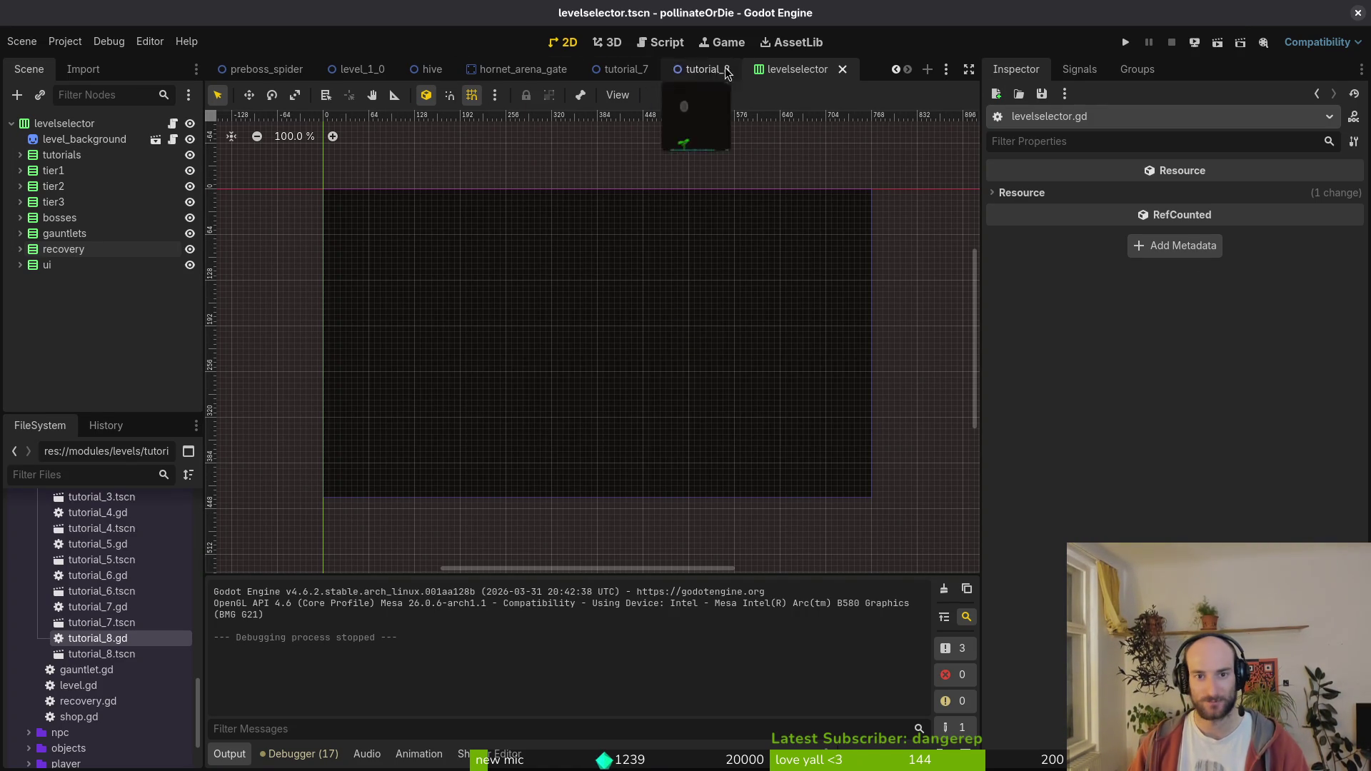
{"action": "left_click", "coordinate": [703, 69]}
{"action": "left_click", "coordinate": [545, 355]}
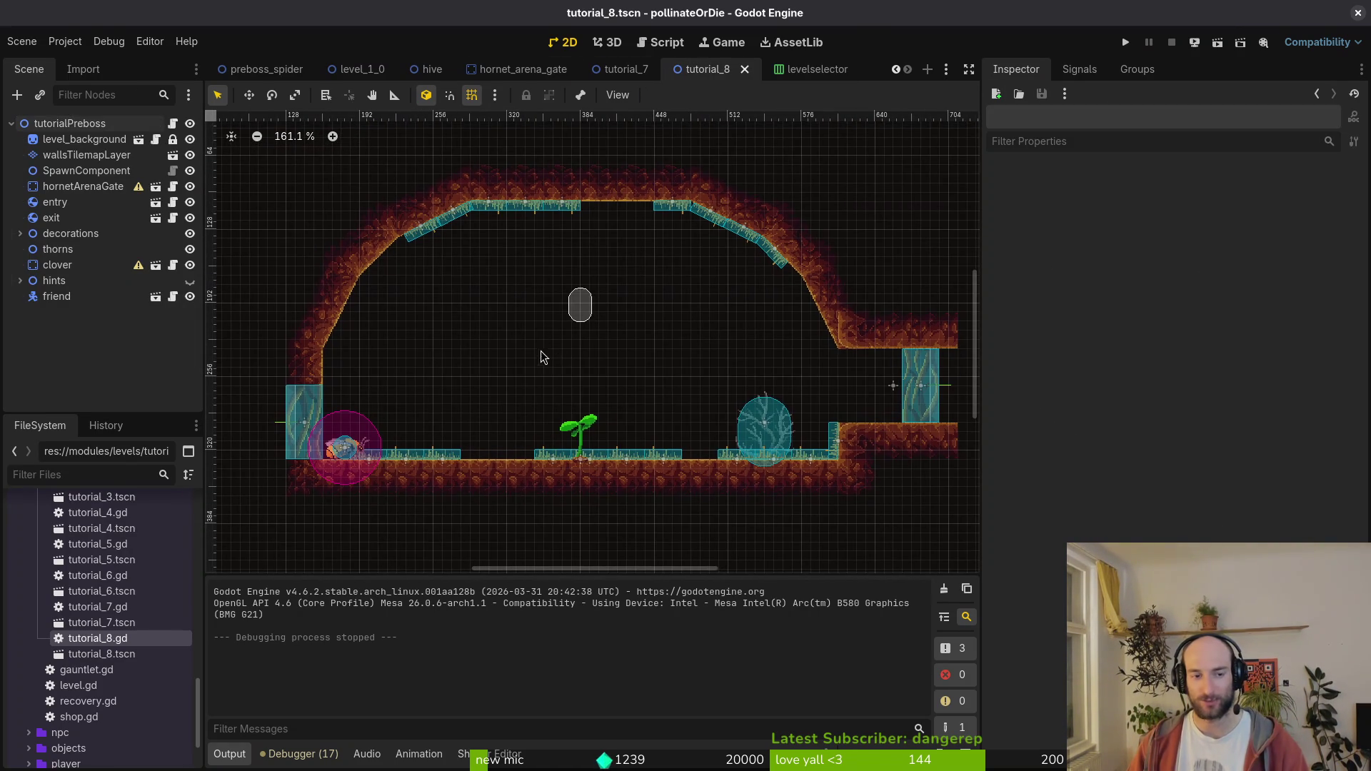
{"action": "left_click", "coordinate": [298, 754]}
{"action": "left_click", "coordinate": [336, 584]}
{"action": "left_click", "coordinate": [244, 575]}
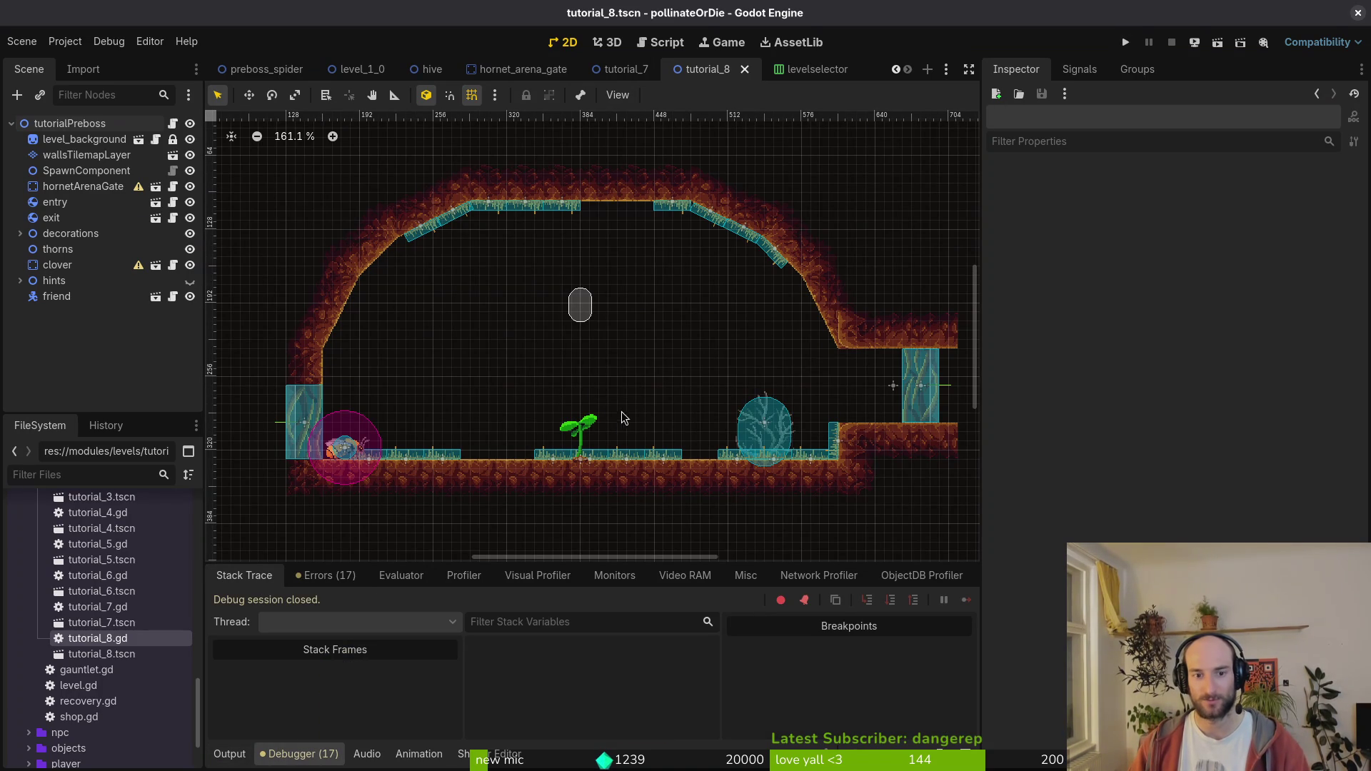
- Delete the clover node from tutorial_8 and save the scene
{"action": "left_click", "coordinate": [582, 428]}
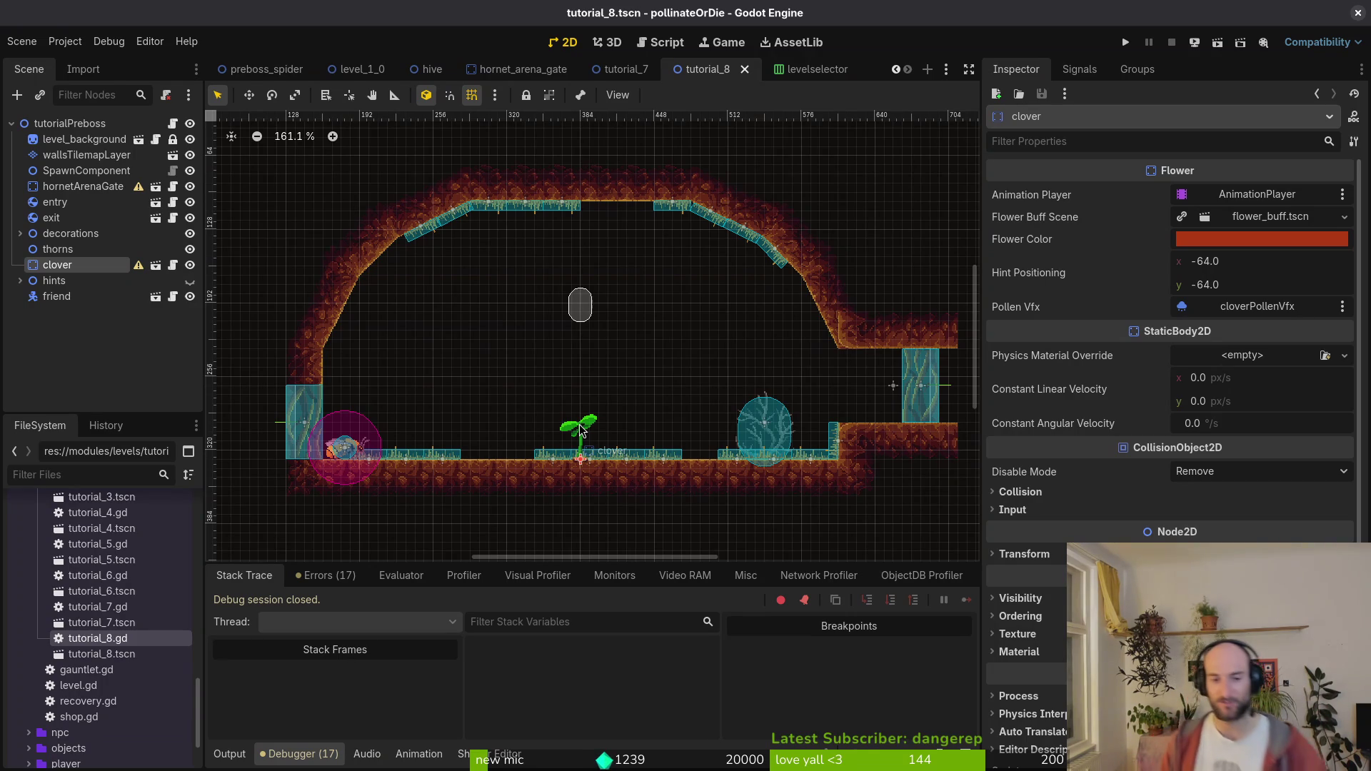
{"action": "key", "text": "Delete"}
{"action": "key", "text": "Return"}
{"action": "key", "text": "ctrl+s"}
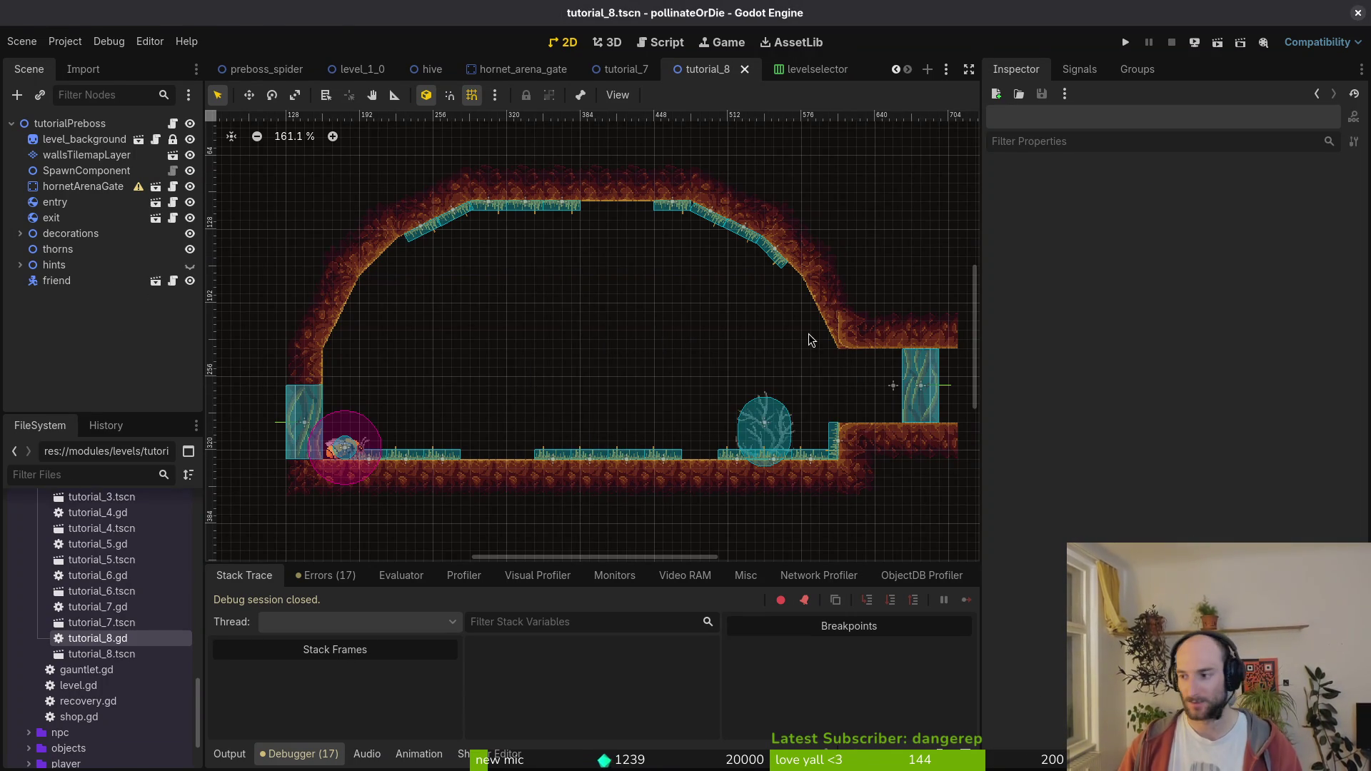
{"action": "key", "text": "alt+Tab"}
{"action": "type", "text": "vim"}
{"action": "key", "text": "Return"}
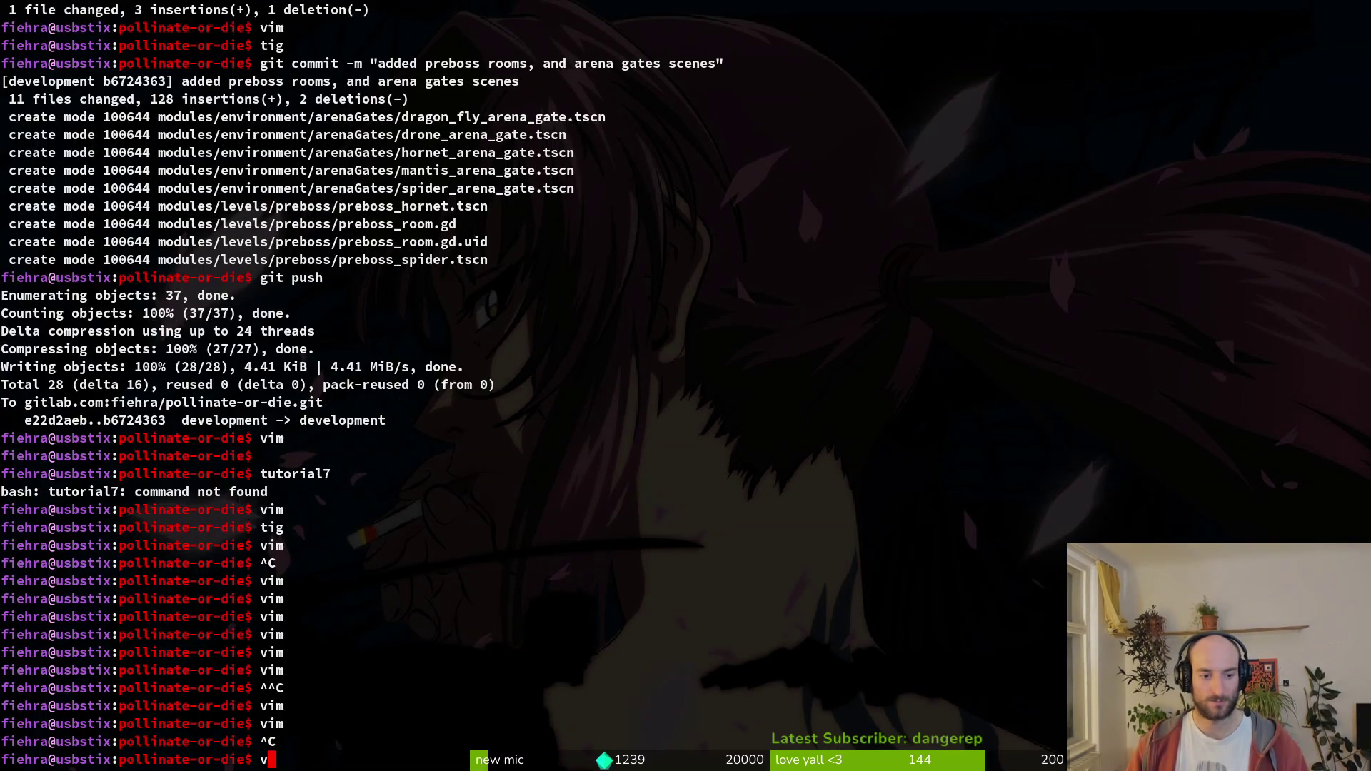
- In tutorial_8.gd, delete the _init function, the clover variable and the clover.bloom_flower() call
{"action": "type", "text": "tut8"}
{"action": "key", "text": "Return"}
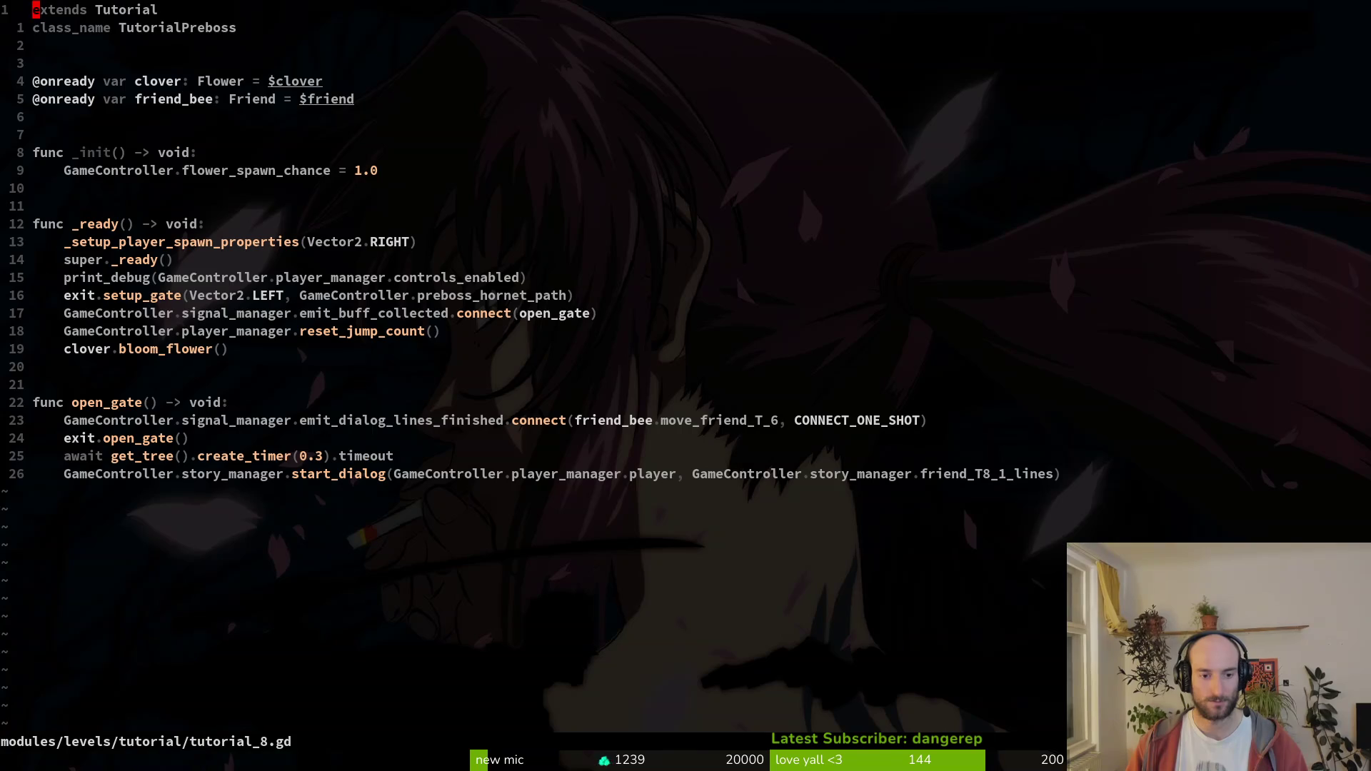
{"action": "key", "text": "d"}
{"action": "key", "text": "2"}
{"action": "key", "text": "j"}
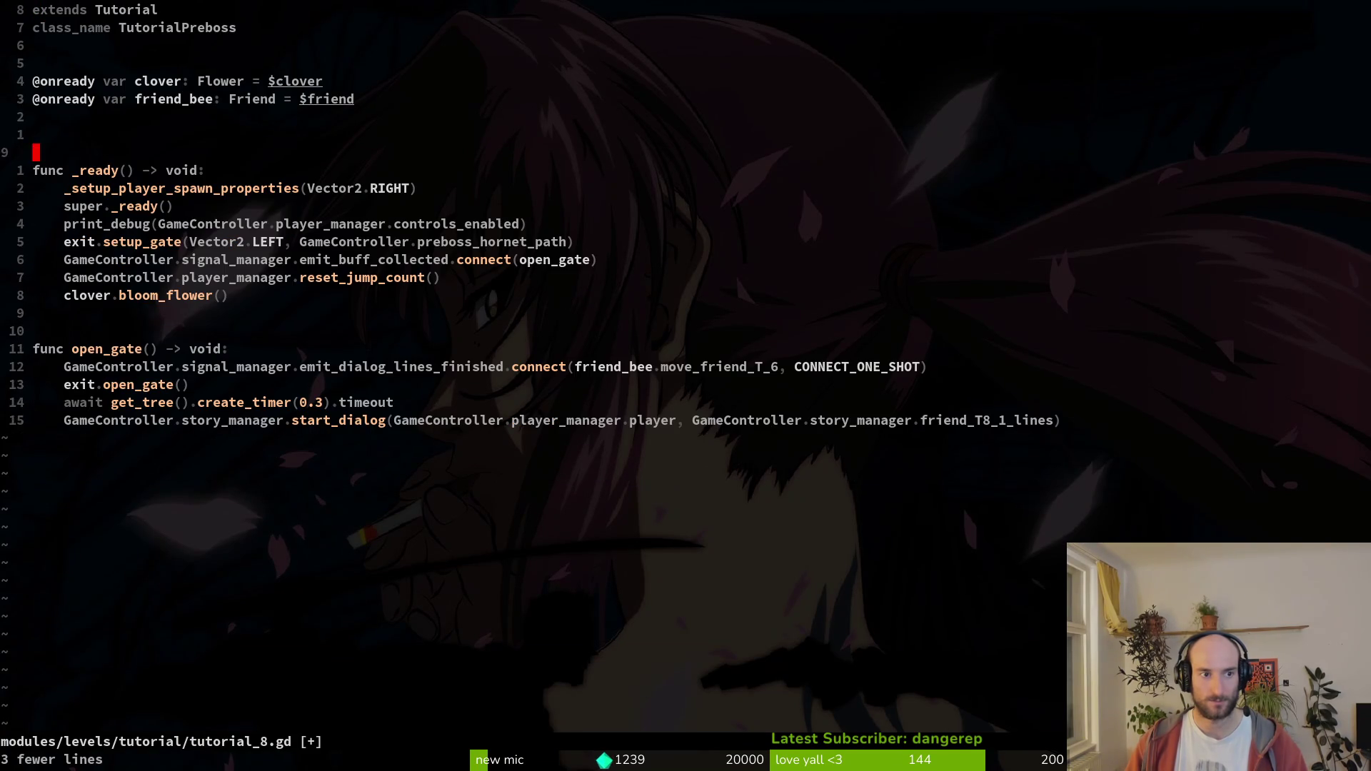
{"action": "key", "text": "k"}
{"action": "key", "text": "d"}
{"action": "key", "text": "d"}
{"action": "key", "text": "1"}
{"action": "key", "text": "1"}
{"action": "key", "text": "j"}
{"action": "key", "text": "d"}
{"action": "key", "text": "d"}
- Save tutorial_8.gd with :w and quit vim
{"action": "type", "text": ":w"}
{"action": "key", "text": "Return"}
{"action": "type", "text": ":"}
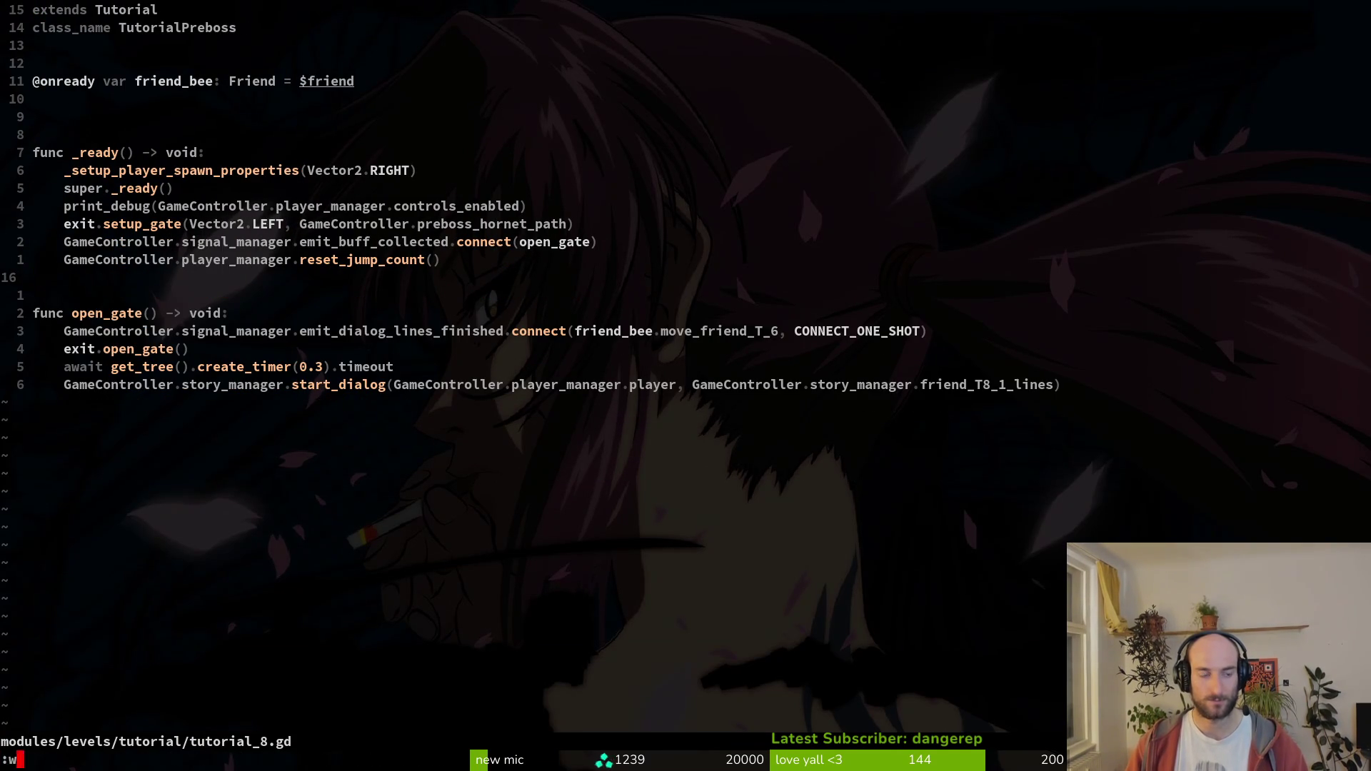
{"action": "type", "text": "q"}
{"action": "key", "text": "Return"}
{"action": "type", "text": "tig"}
{"action": "key", "text": "Return"}
- Stage levelselector, game.controller.gd, deleted preboss_hornet.tscn and hornet_arena_gate.tscn, skipping debug.helper.gd
{"action": "key", "text": "s"}
{"action": "key", "text": "j"}
{"action": "key", "text": "j"}
{"action": "key", "text": "j"}
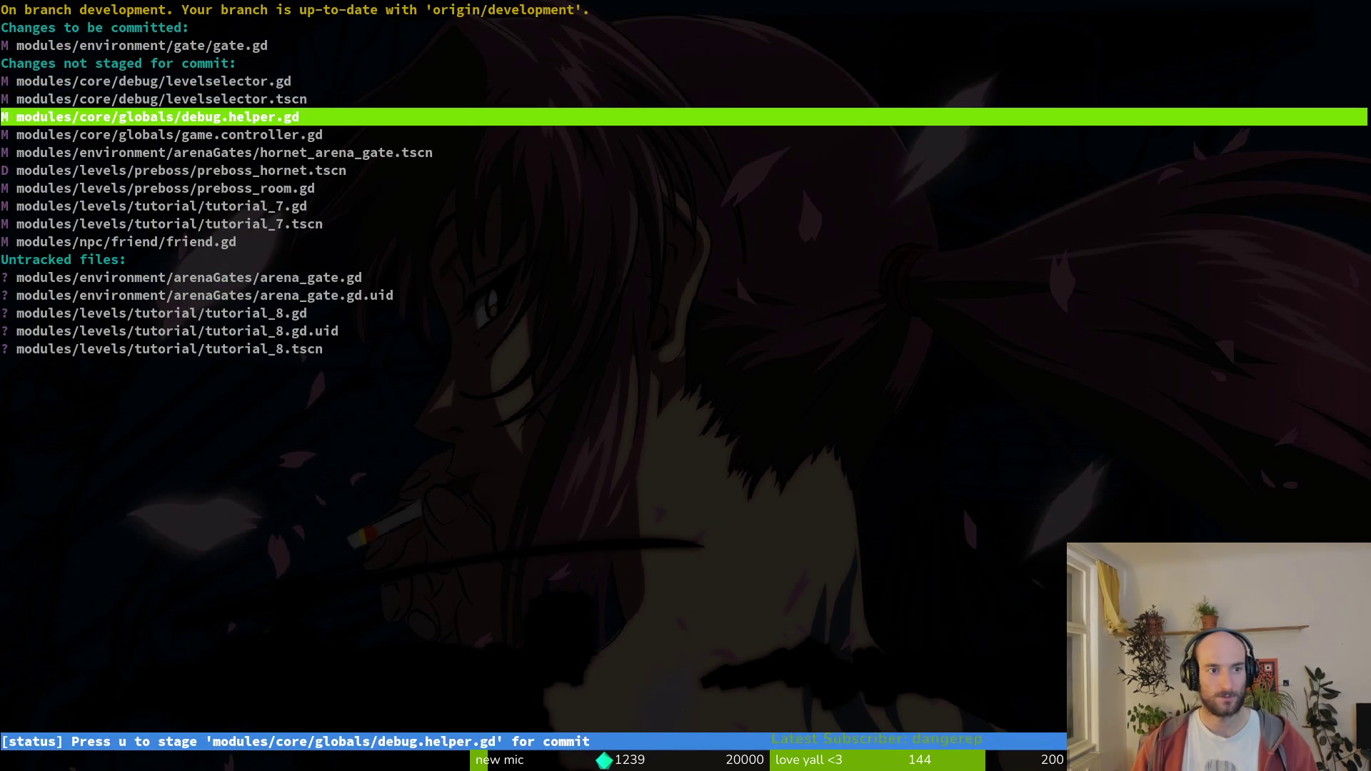
{"action": "key", "text": "k"}
{"action": "key", "text": "k"}
{"action": "key", "text": "Return"}
{"action": "key", "text": "u"}
{"action": "key", "text": "u"}
{"action": "key", "text": "j"}
{"action": "key", "text": "u"}
{"action": "key", "text": "k"}
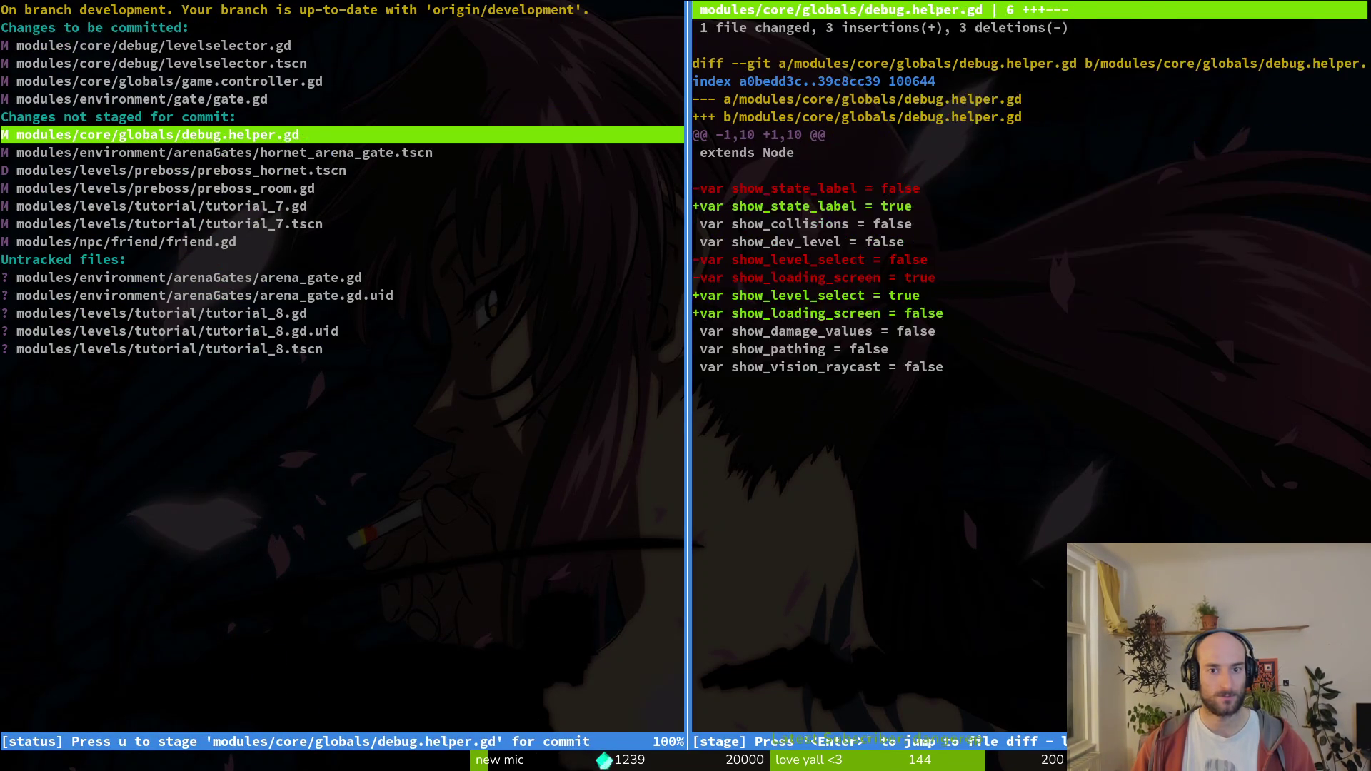
{"action": "key", "text": "j"}
{"action": "key", "text": "u"}
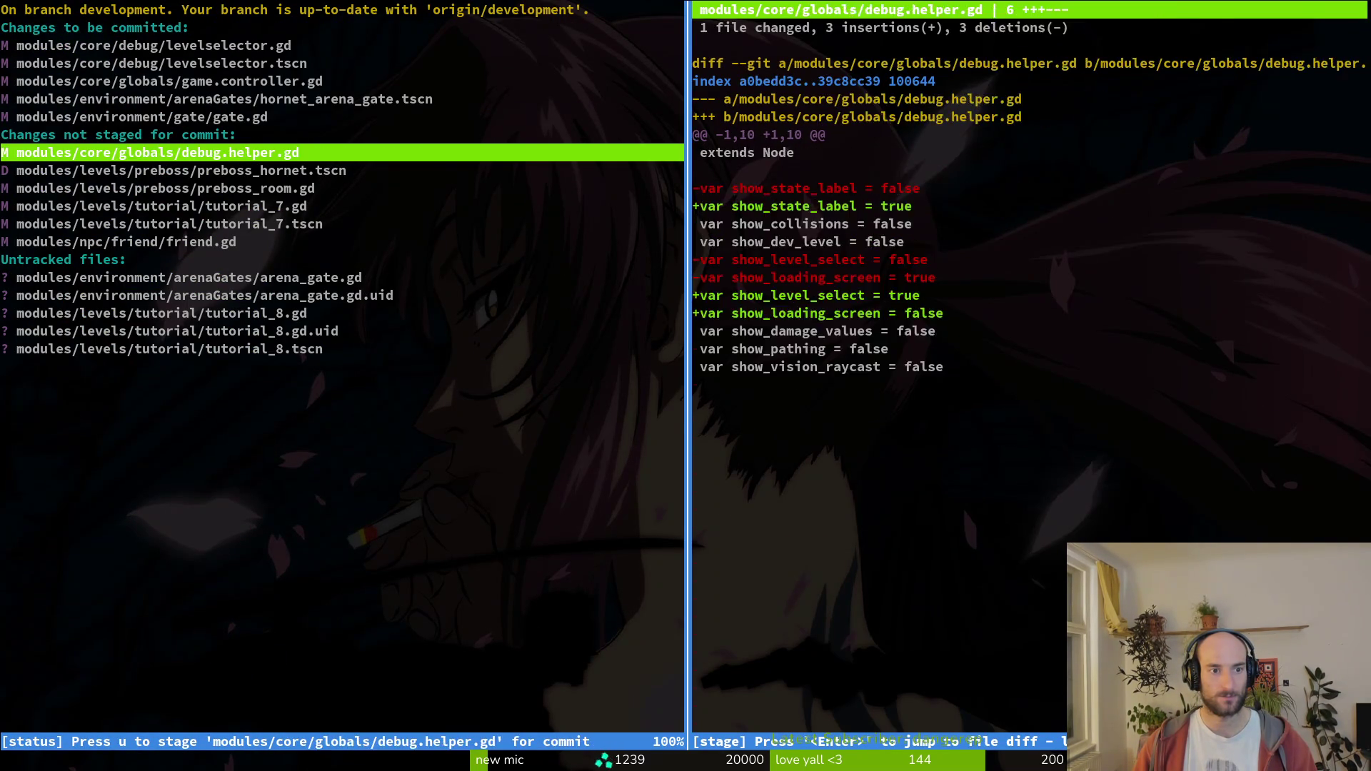
{"action": "key", "text": "j"}
{"action": "key", "text": "u"}
- Stage preboss_room.gd, the tutorial_7 files, friend.gd, and the new arena_gate and tutorial_8 files
{"action": "key", "text": "j"}
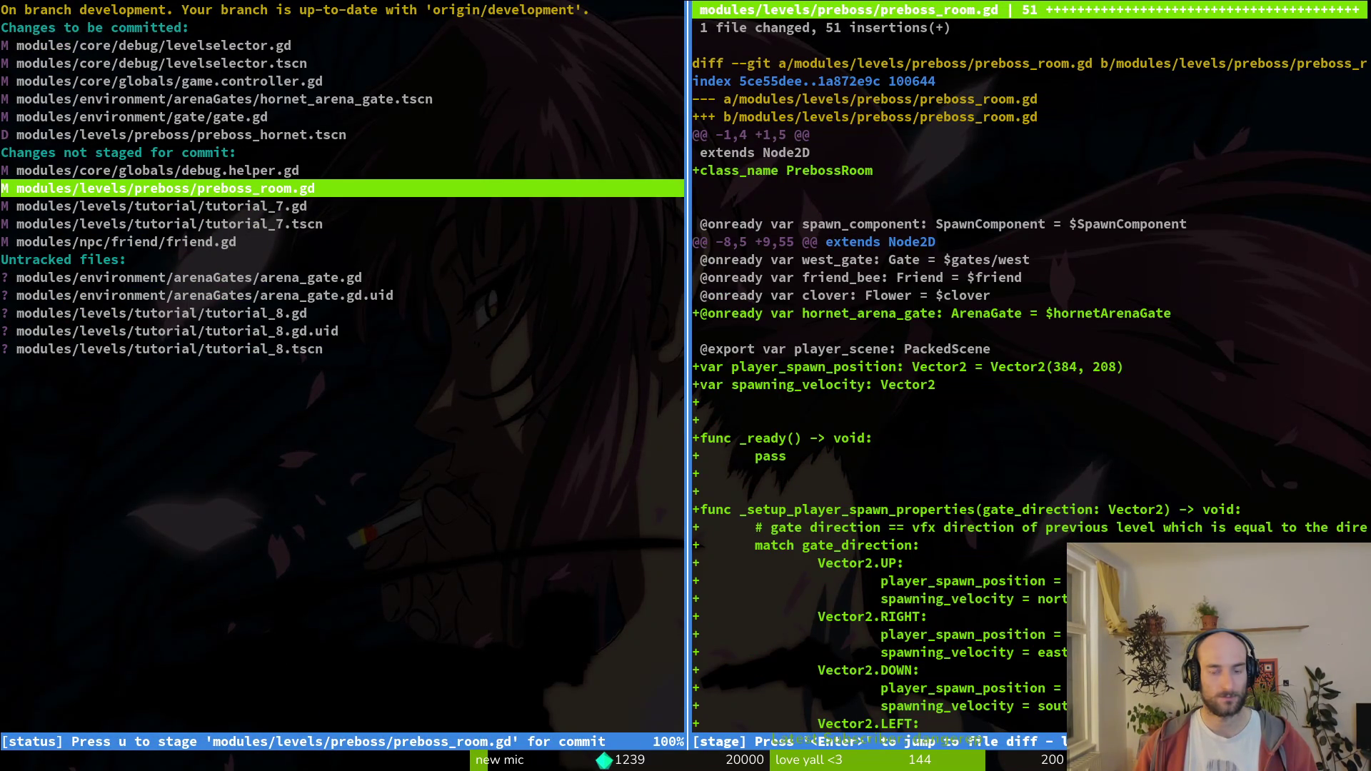
{"action": "key", "text": "u"}
{"action": "key", "text": "j"}
{"action": "key", "text": "u"}
{"action": "key", "text": "j"}
{"action": "key", "text": "u"}
{"action": "key", "text": "j"}
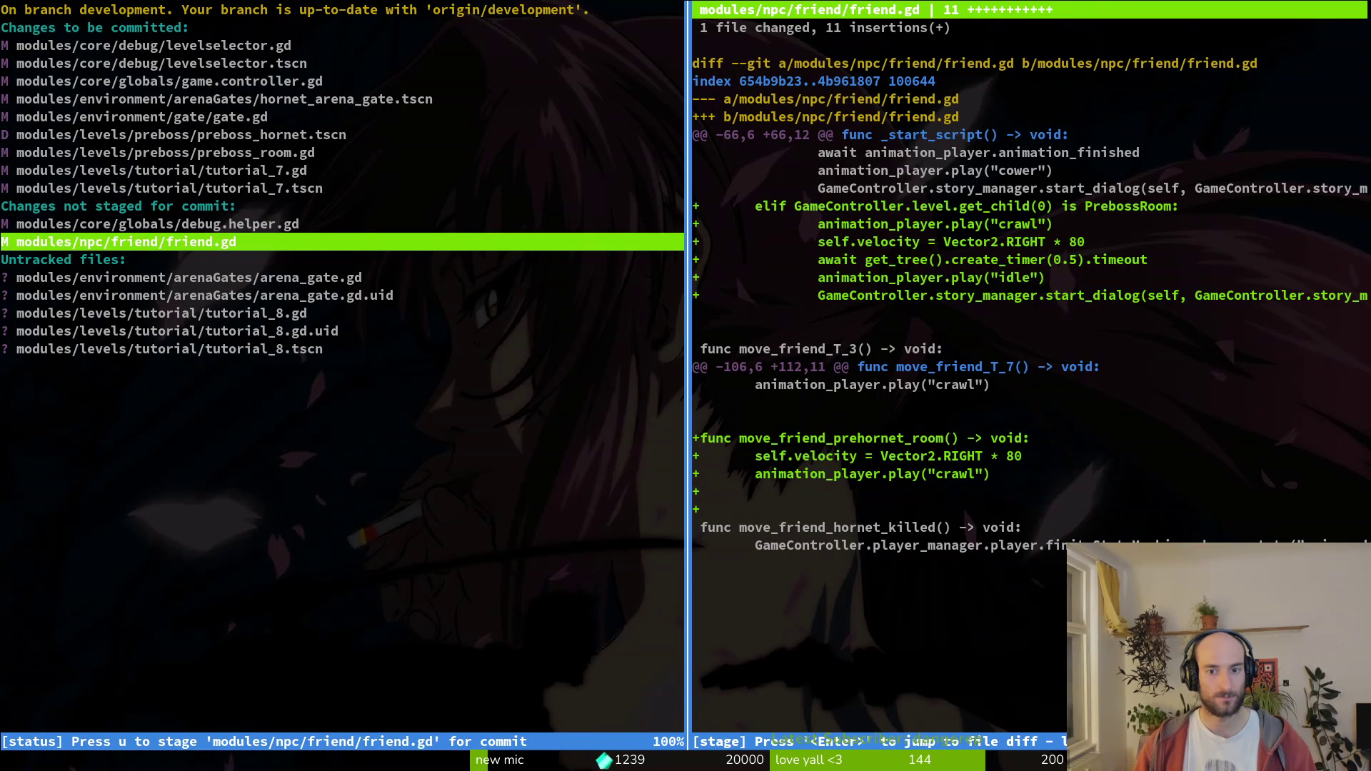
{"action": "key", "text": "u"}
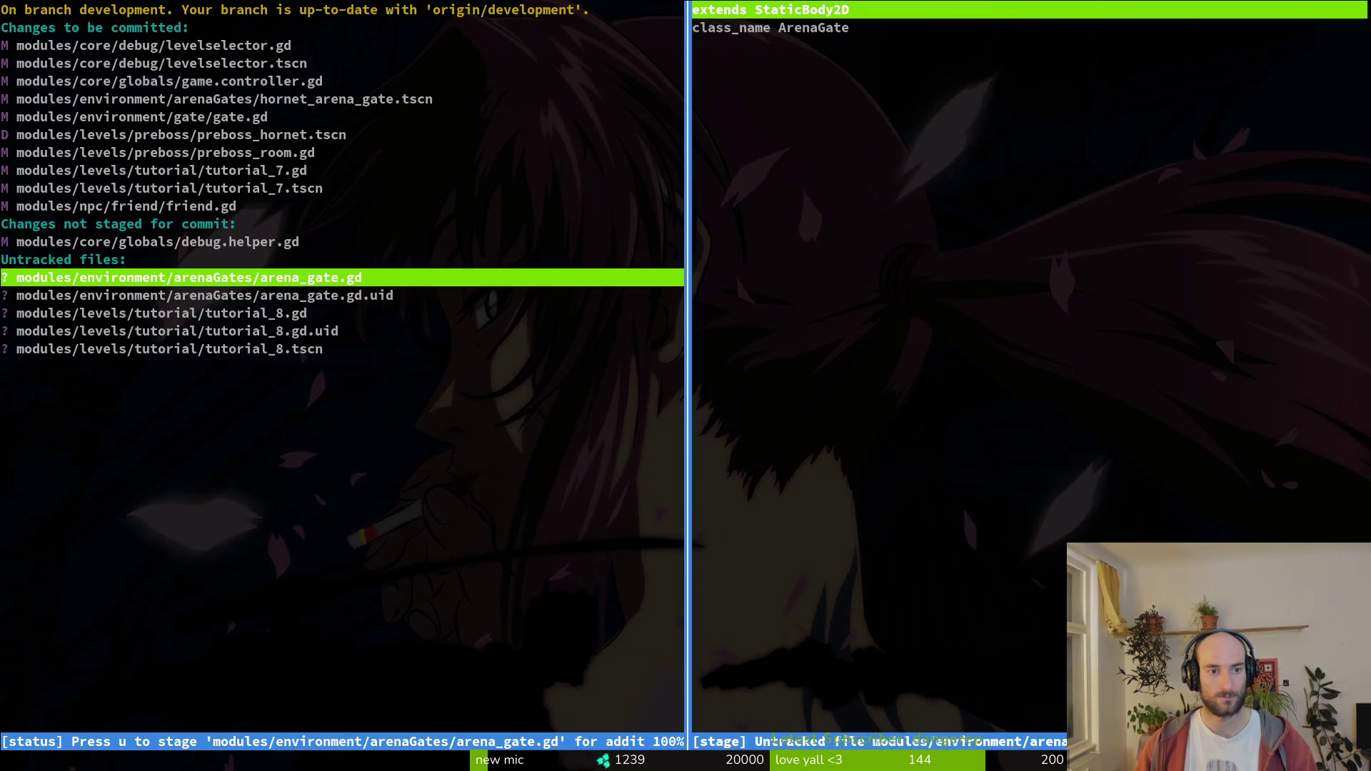
{"action": "key", "text": "u"}
{"action": "key", "text": "u"}
{"action": "key", "text": "u"}
{"action": "key", "text": "u"}
{"action": "key", "text": "u"}
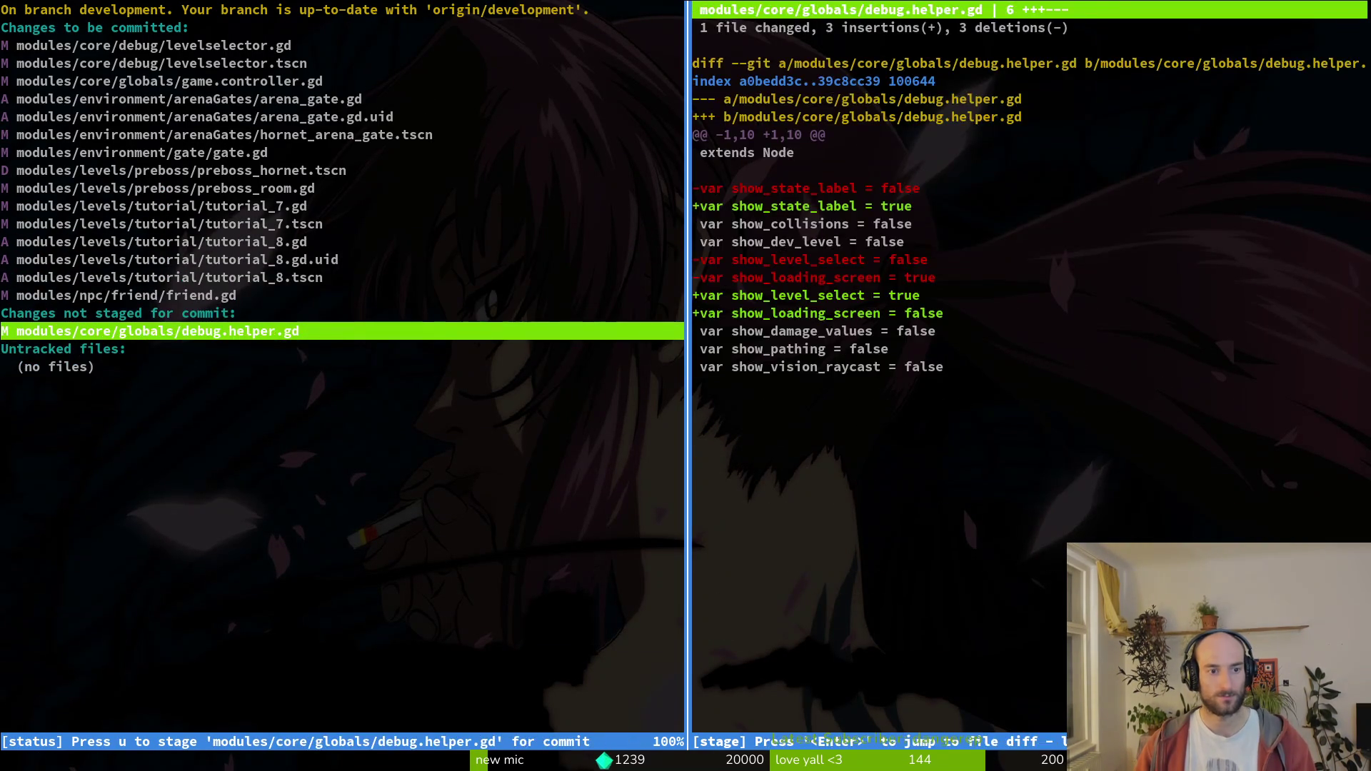
{"action": "key", "text": "q"}
{"action": "key", "text": "super+2"}
{"action": "key", "text": "F5"}
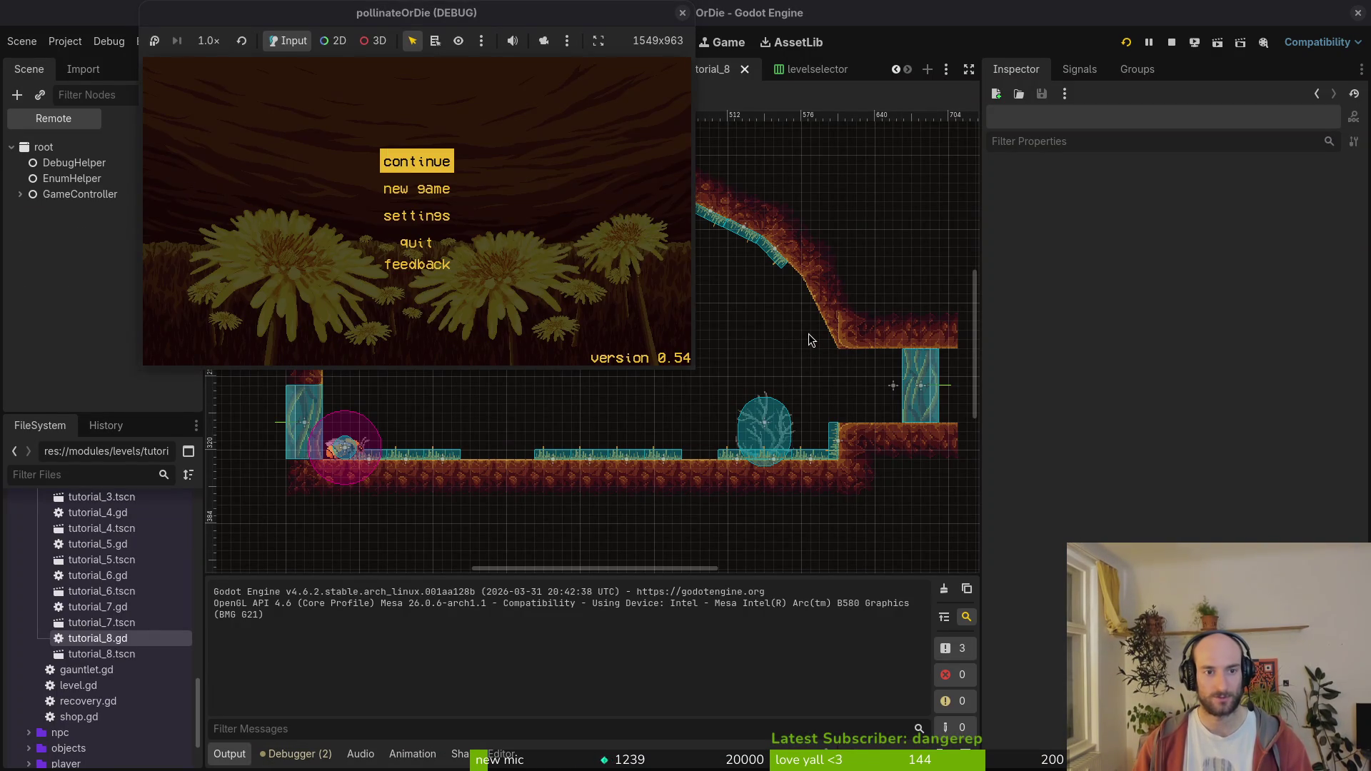
- Load tutorial level 8 from the debug level select and play through it
{"action": "key", "text": "Return"}
{"action": "key", "text": "Escape"}
{"action": "key", "text": "Left"}
{"action": "key", "text": "Left"}
{"action": "key", "text": "Return"}
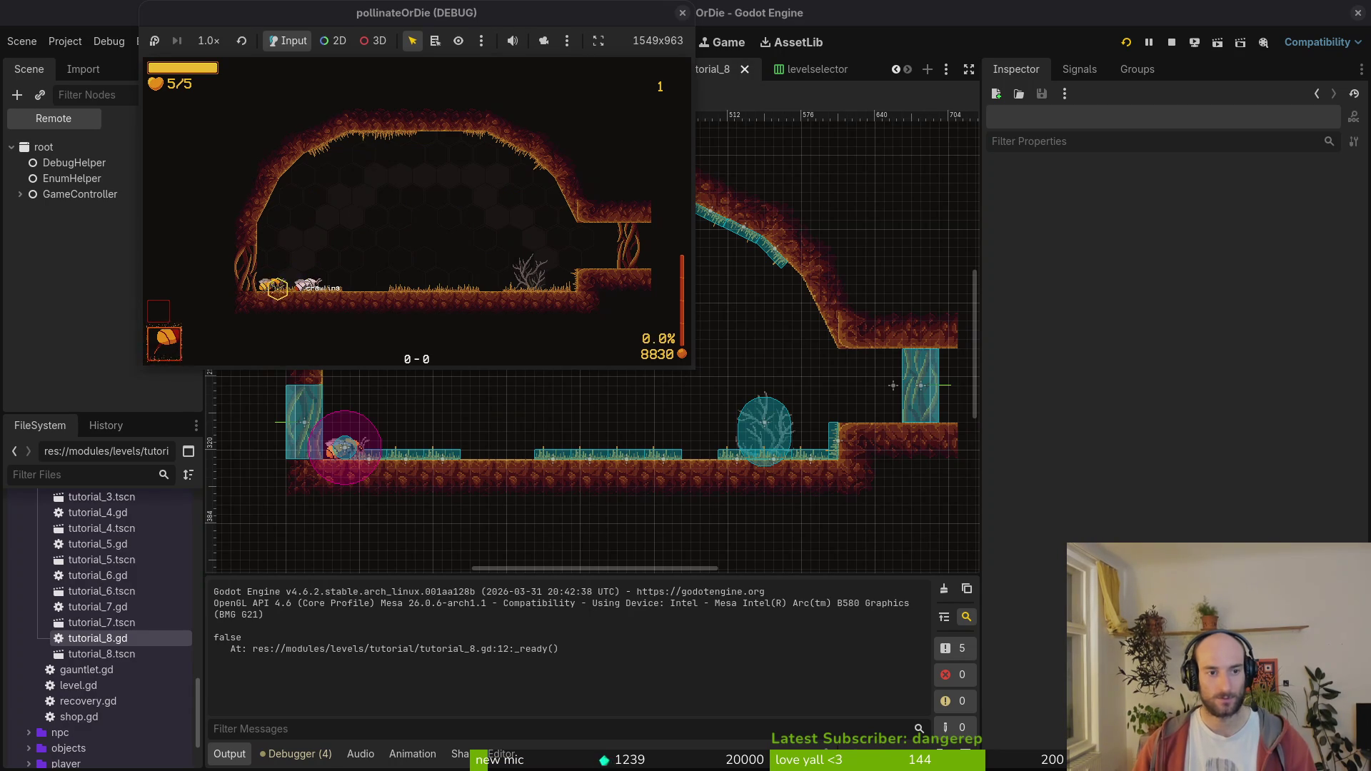
{"action": "key", "text": "super+2"}
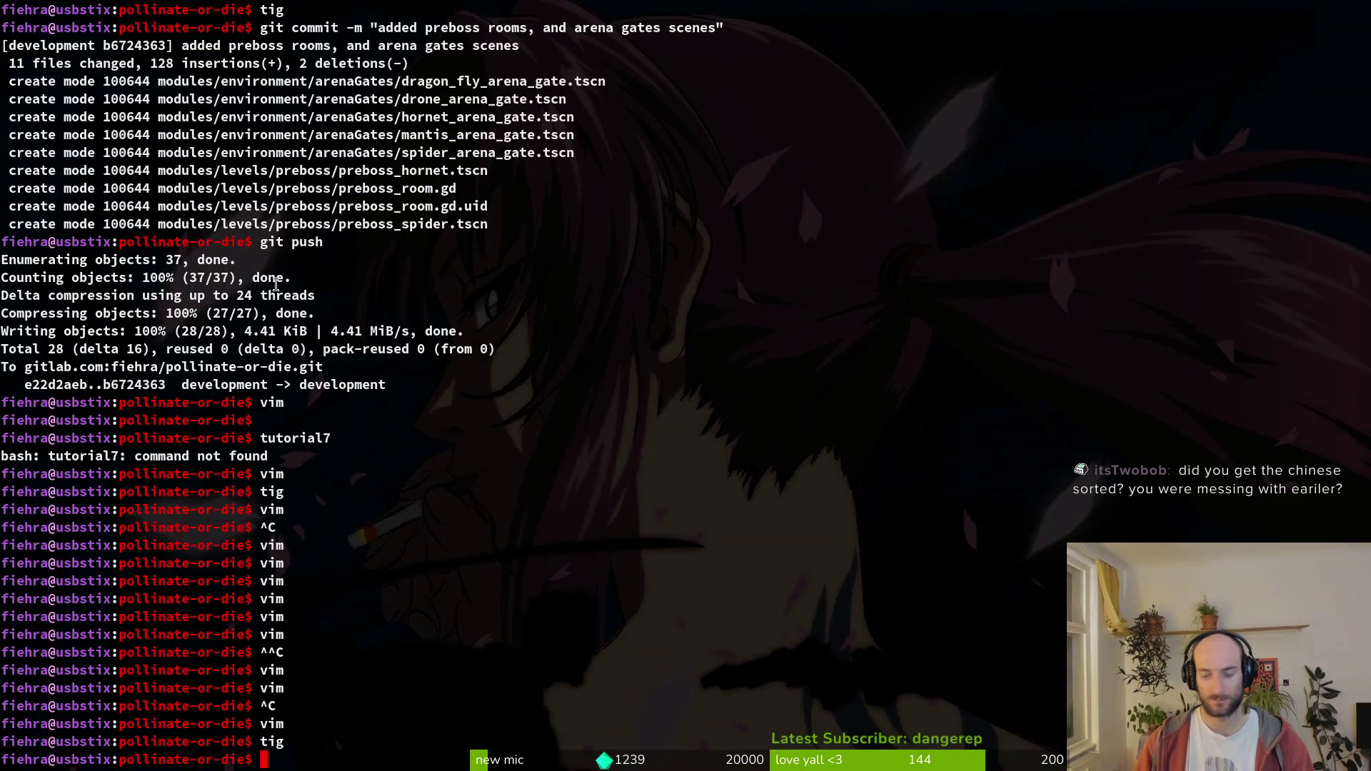
- Change friend.gd's pre-boss elif check from PrebossRoom to TutorialPreboss and save with :wq
{"action": "key", "text": "Return"}
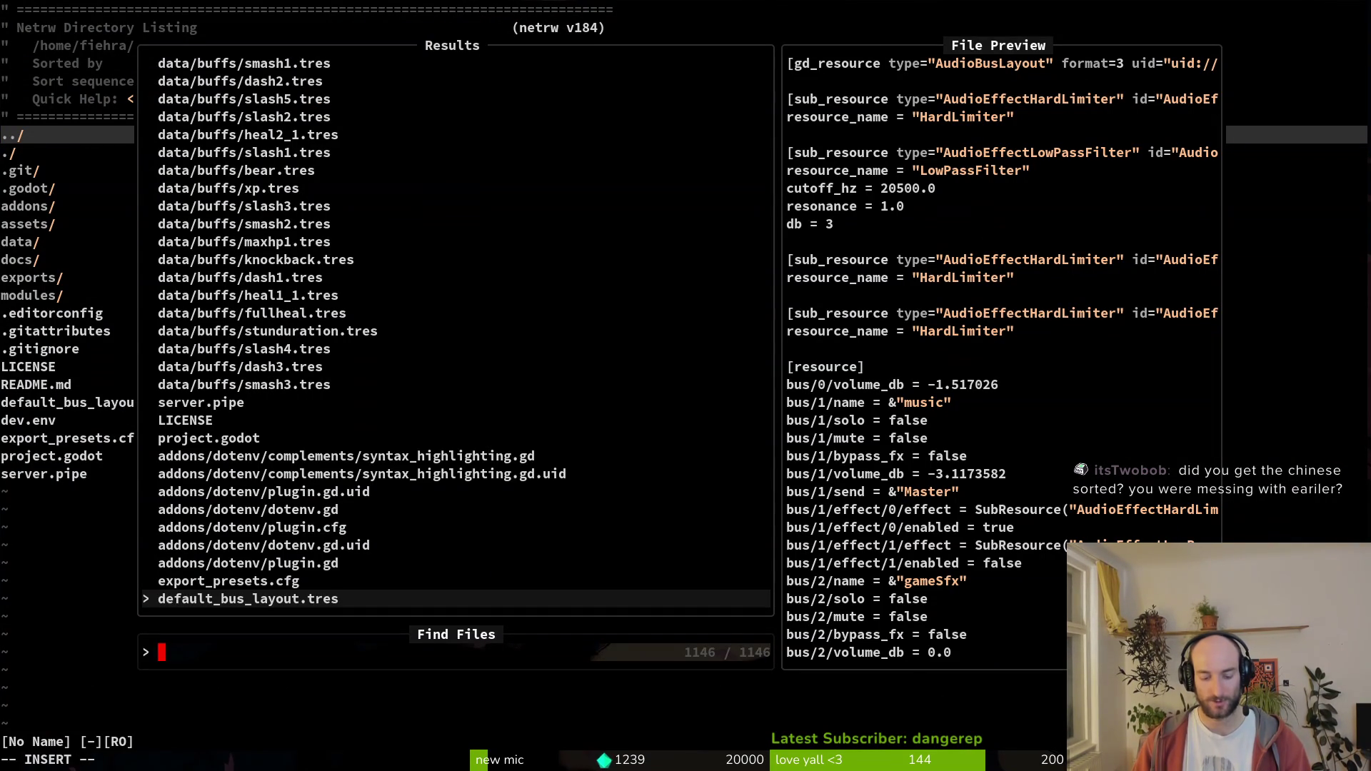
{"action": "type", "text": "friend"}
{"action": "key", "text": "Return"}
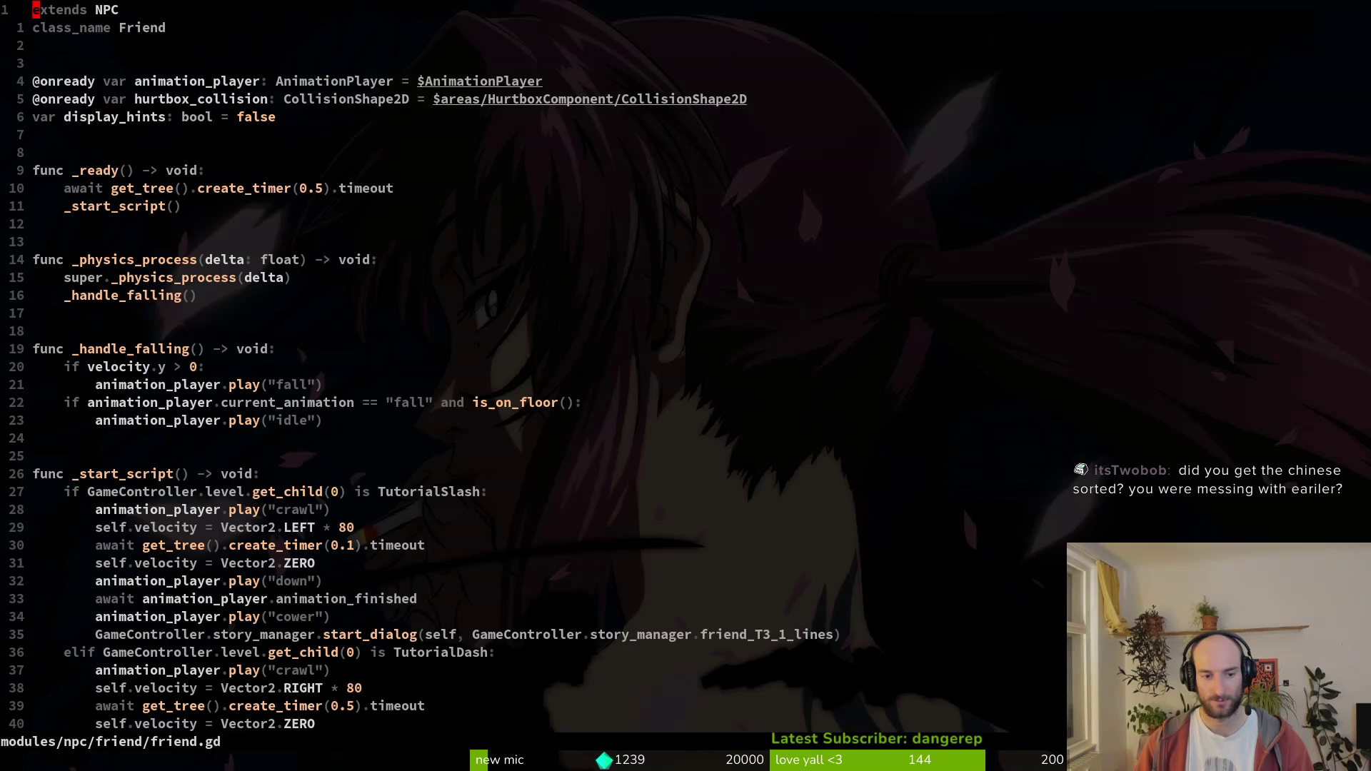
{"action": "key", "text": "ctrl+d"}
{"action": "key", "text": "ctrl+d"}
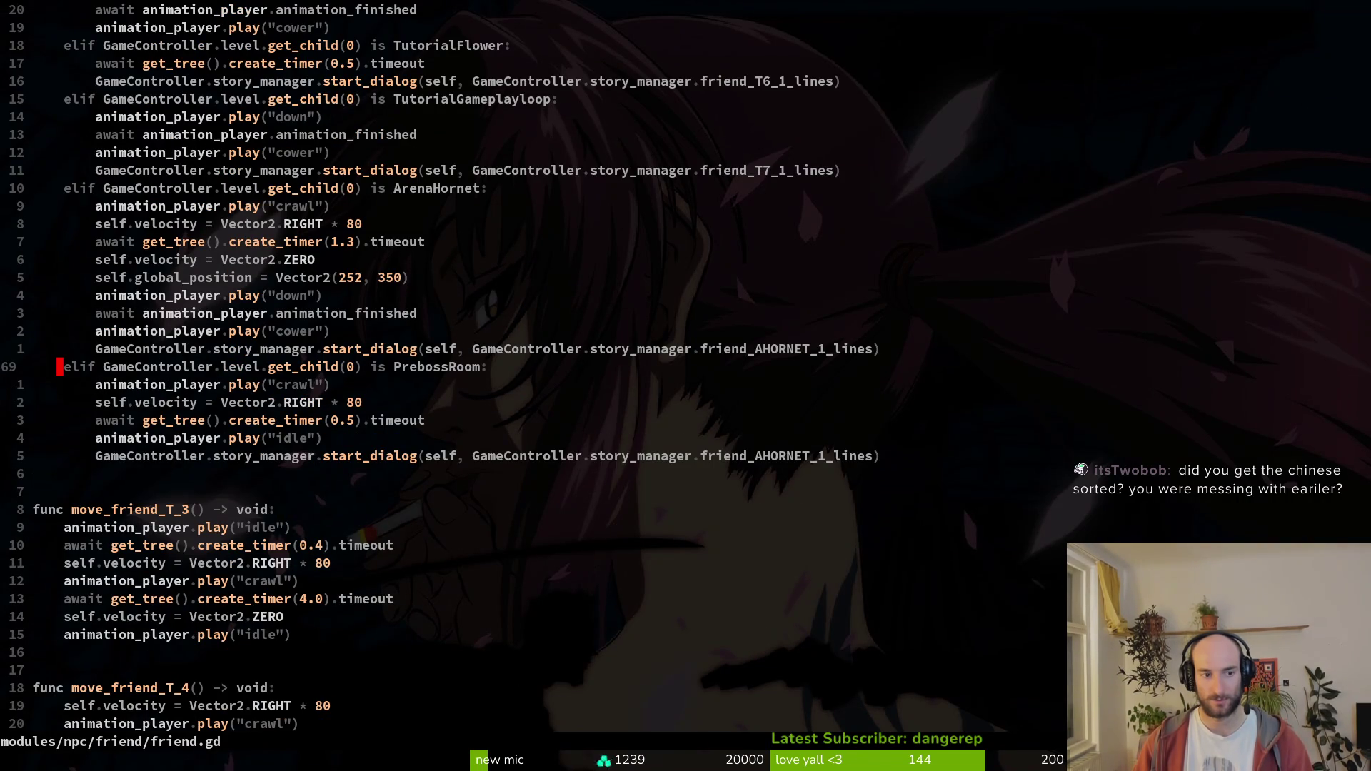
{"action": "type", "text": "TUTI"}
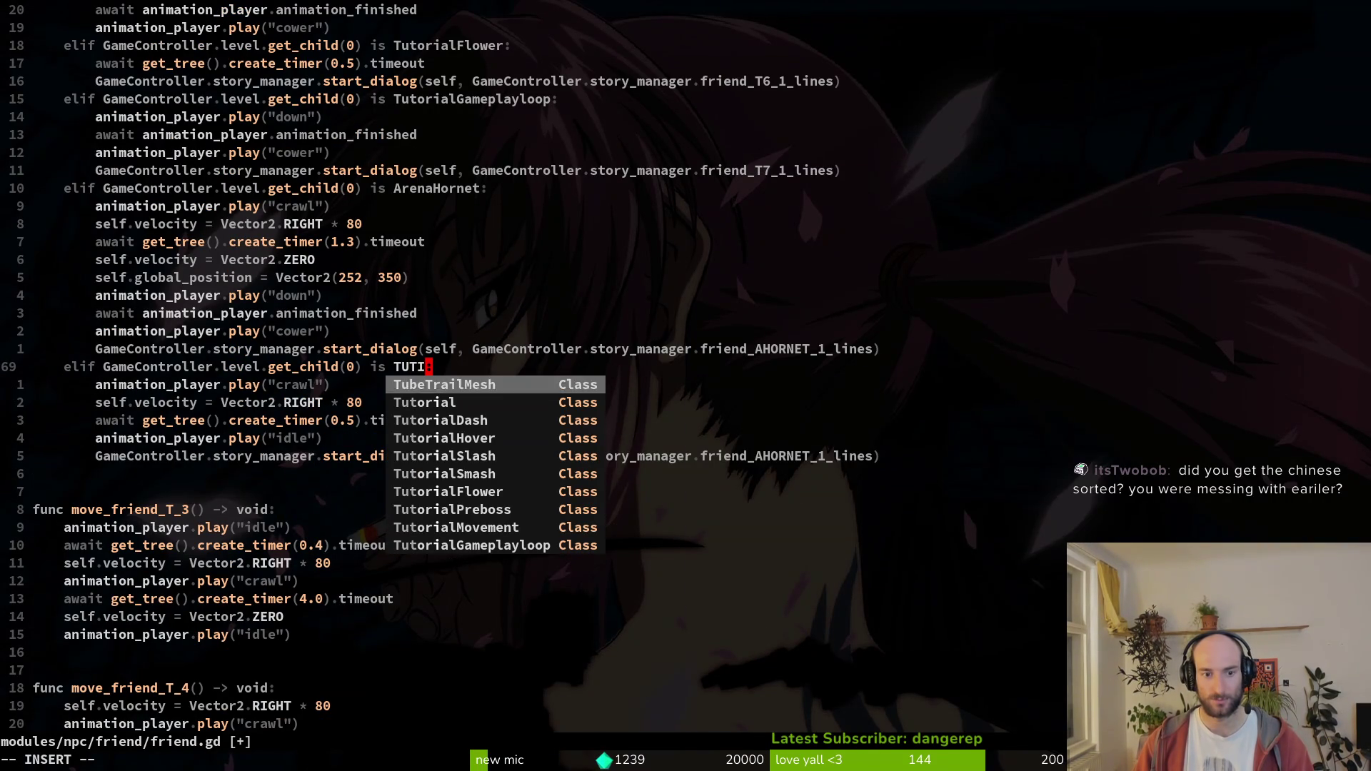
{"action": "key", "text": "Tab"}
{"action": "key", "text": "Tab"}
{"action": "key", "text": "Tab"}
{"action": "type", "text": ":"}
{"action": "key", "text": "Escape"}
{"action": "type", "text": ":wq"}
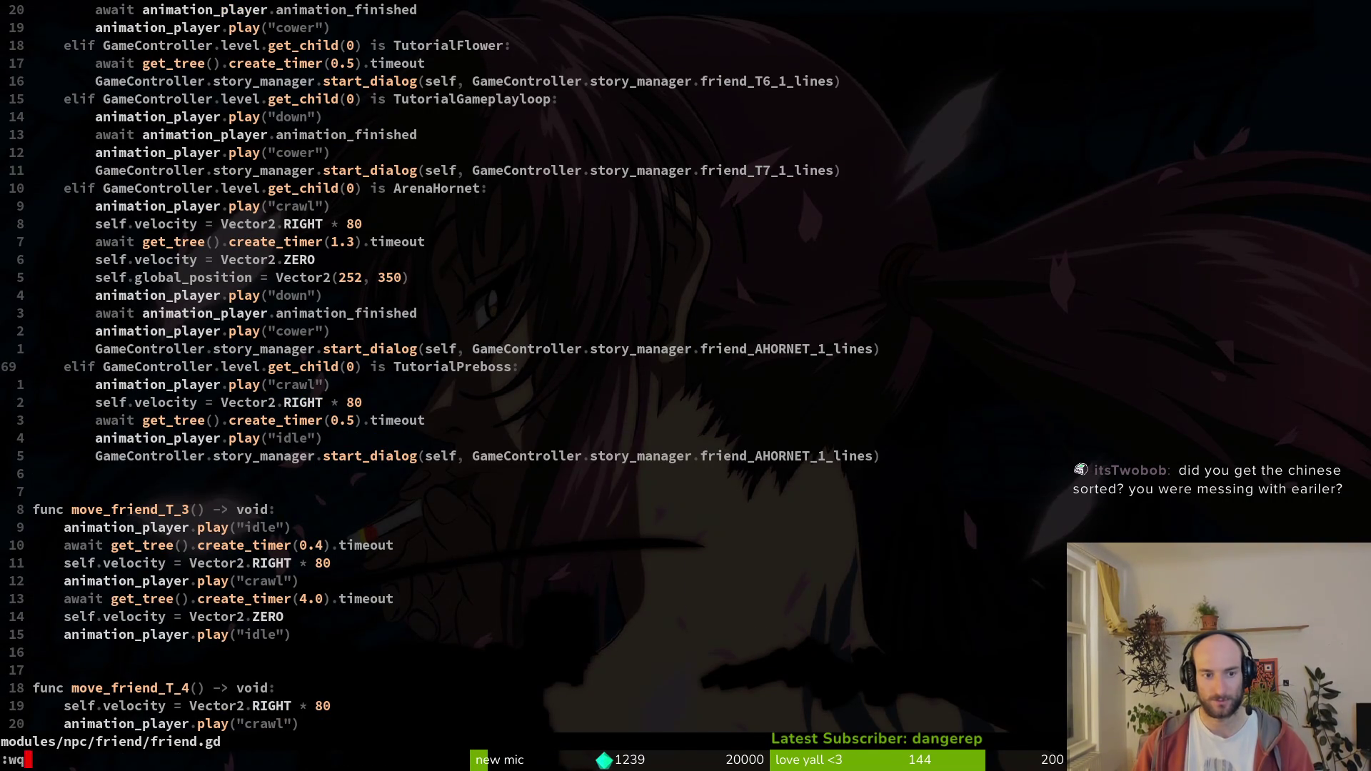
{"action": "key", "text": "Return"}
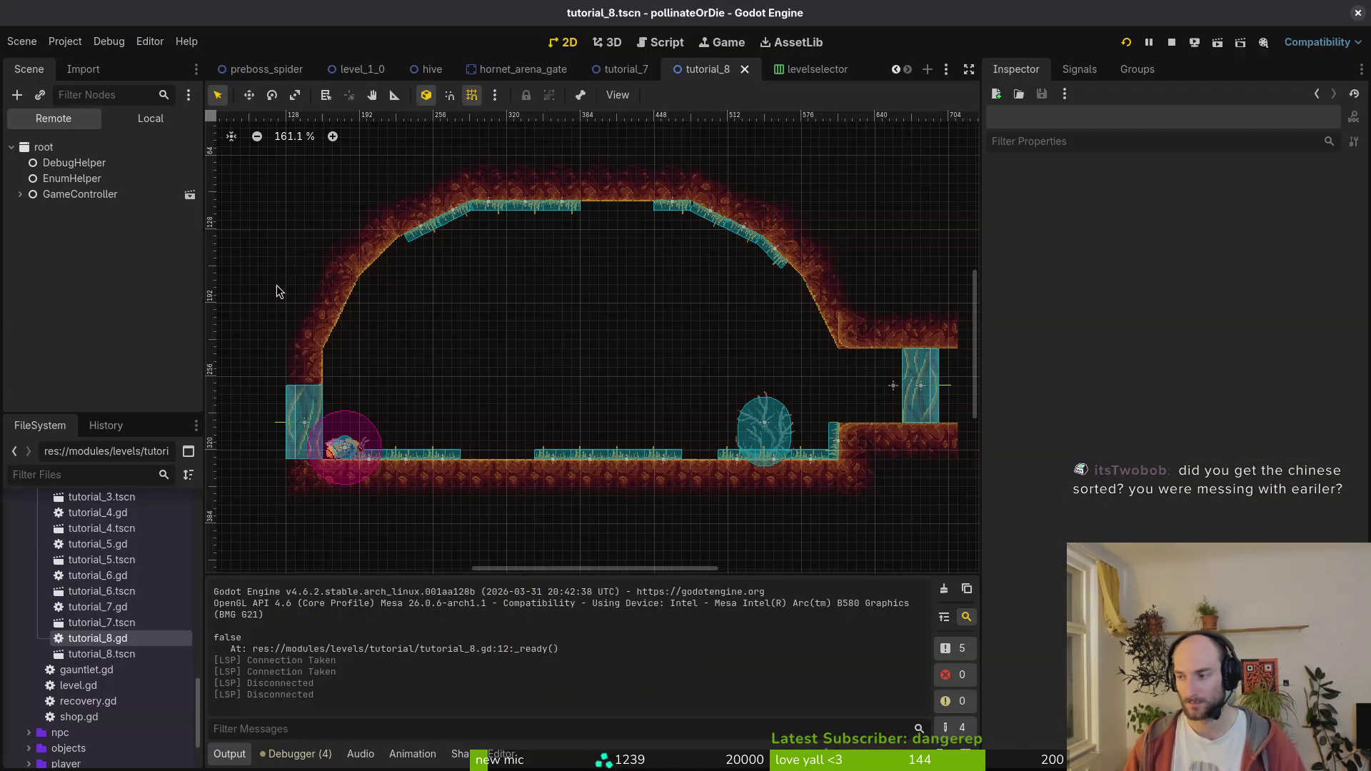
- Reopen friend.gd in vim from the terminal's file finder
{"action": "key", "text": "alt+Tab"}
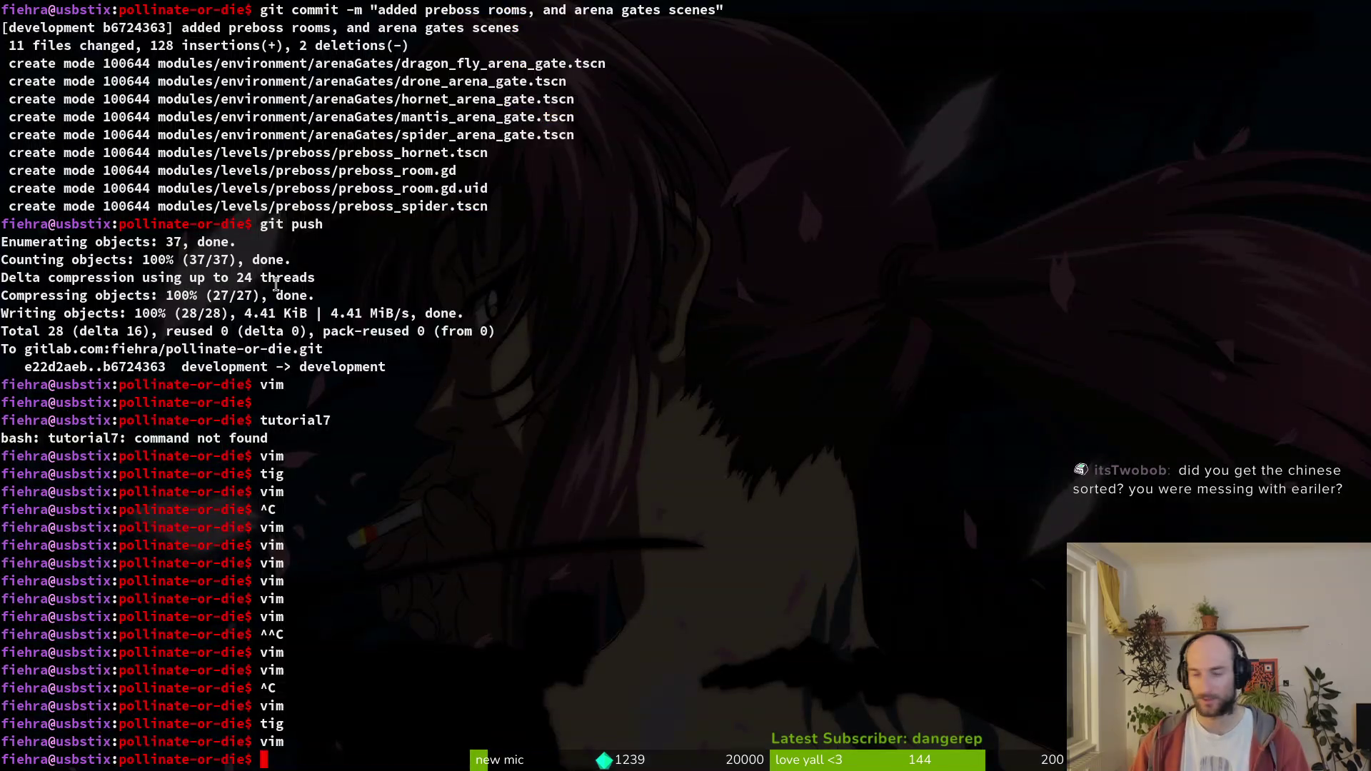
{"action": "type", "text": "im"}
{"action": "key", "text": "Return"}
{"action": "key", "text": "ctrl+p"}
{"action": "type", "text": "friend"}
{"action": "key", "text": "Return"}
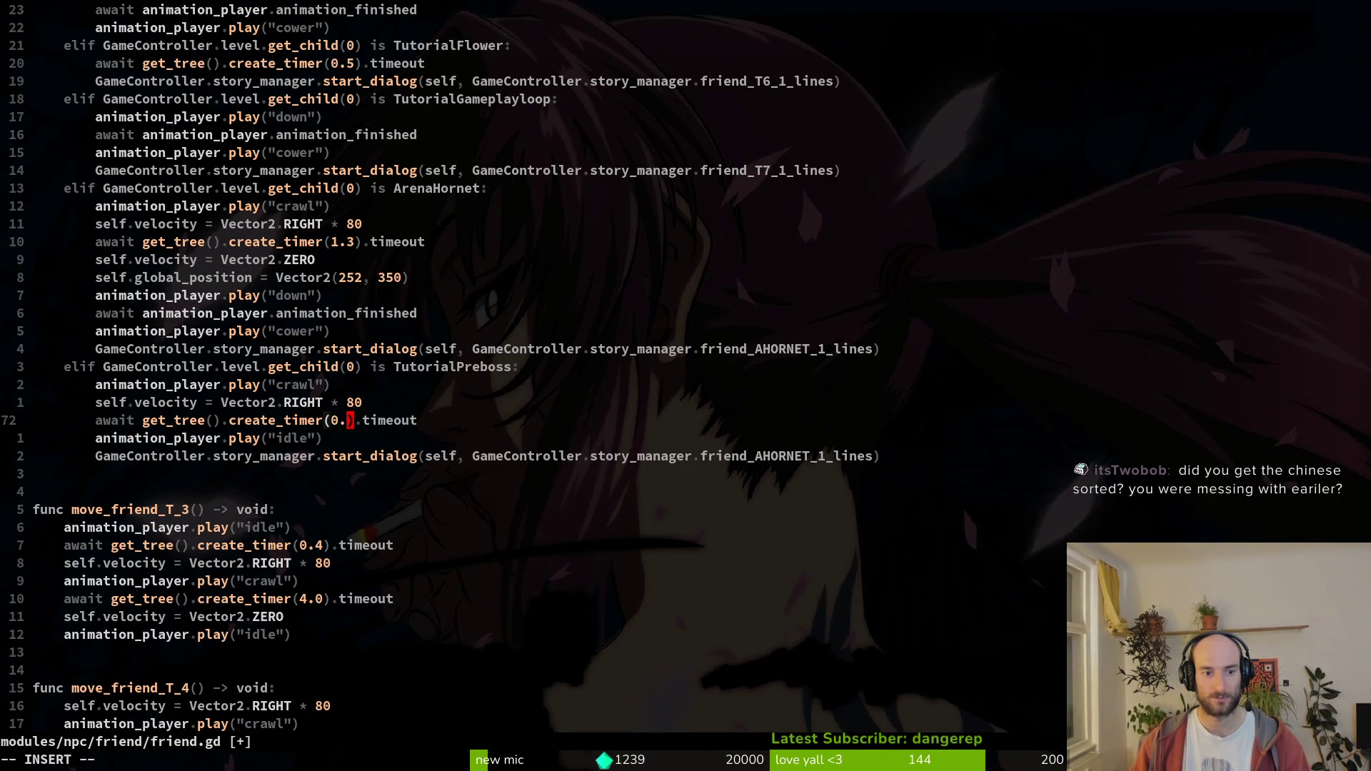
{"action": "type", "text": "2"}
- Set the TutorialPreboss create_timer wait to 1.0, save friend.gd, and relaunch the game
{"action": "key", "text": "Return"}
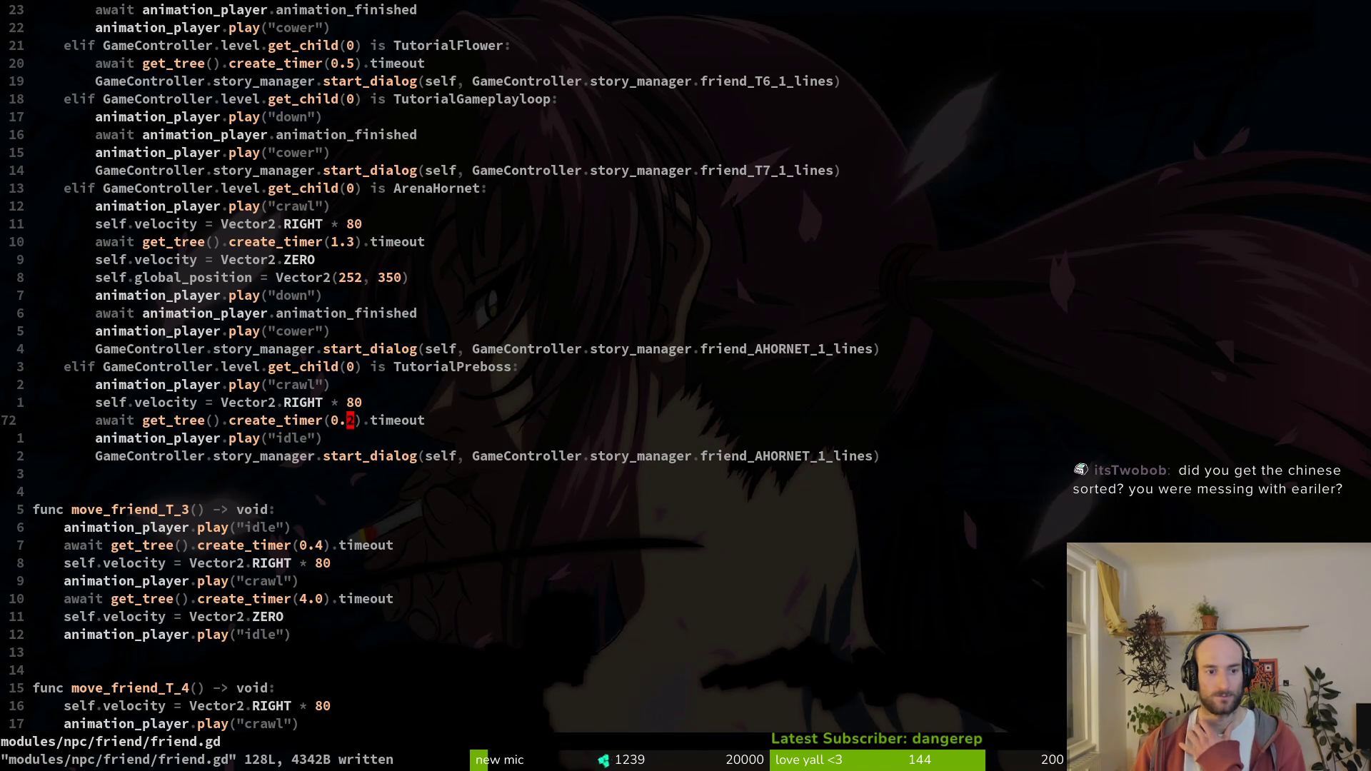
{"action": "key", "text": "u"}
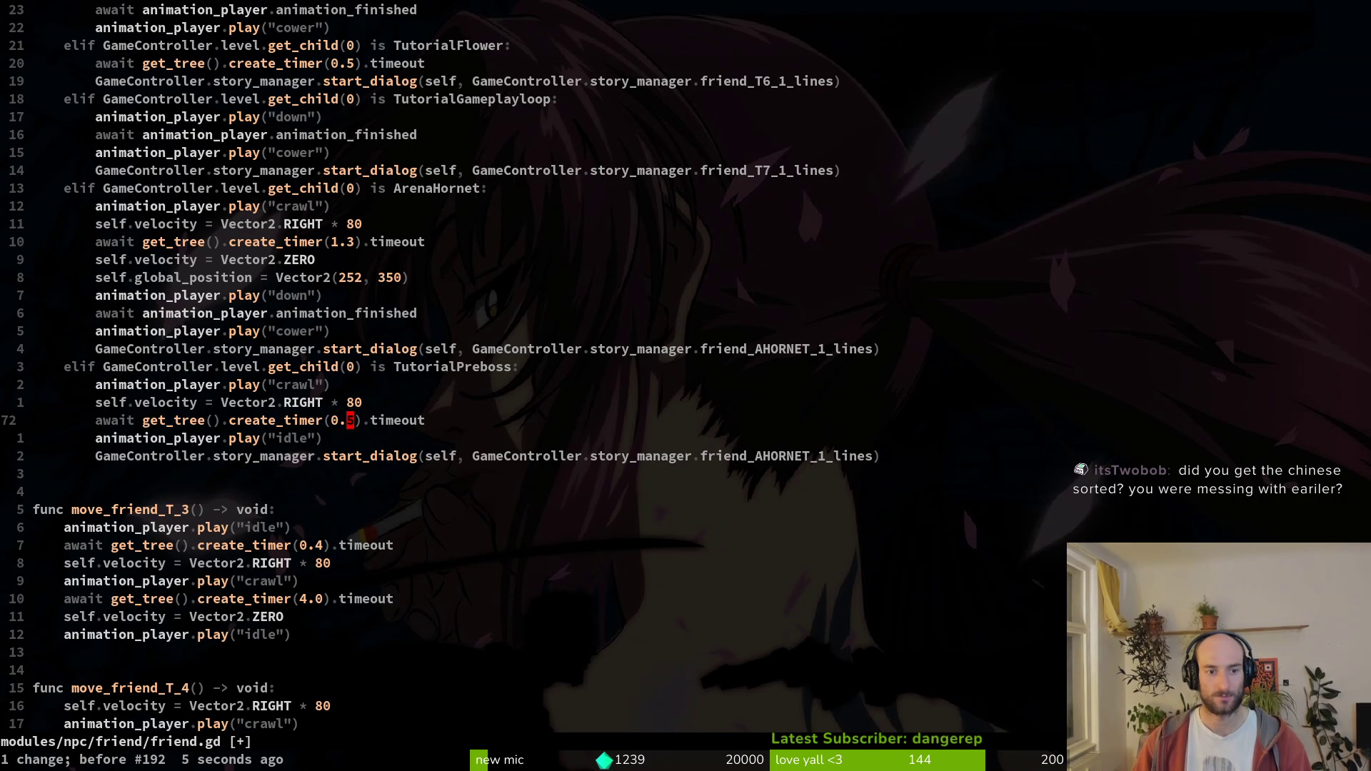
{"action": "type", "text": "hs1"}
{"action": "key", "text": "Escape"}
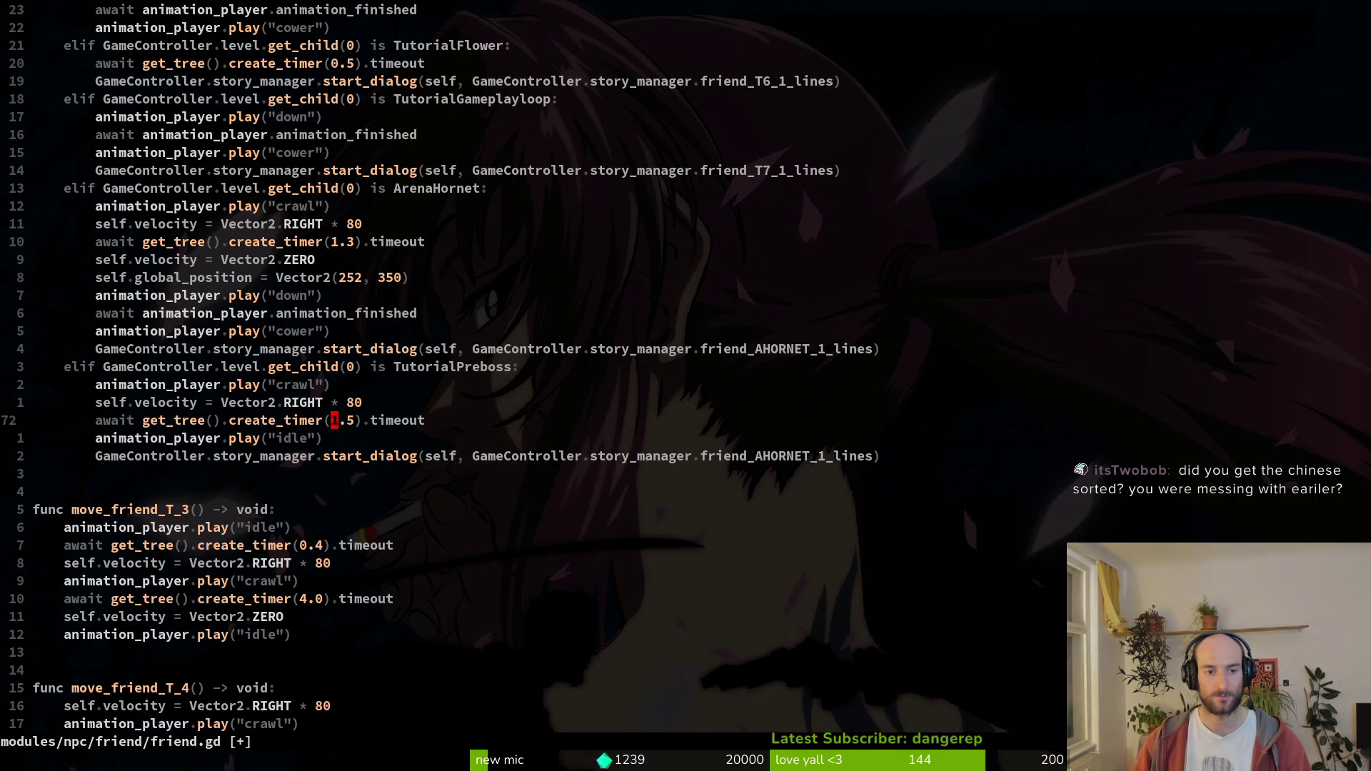
{"action": "type", "text": ":wq"}
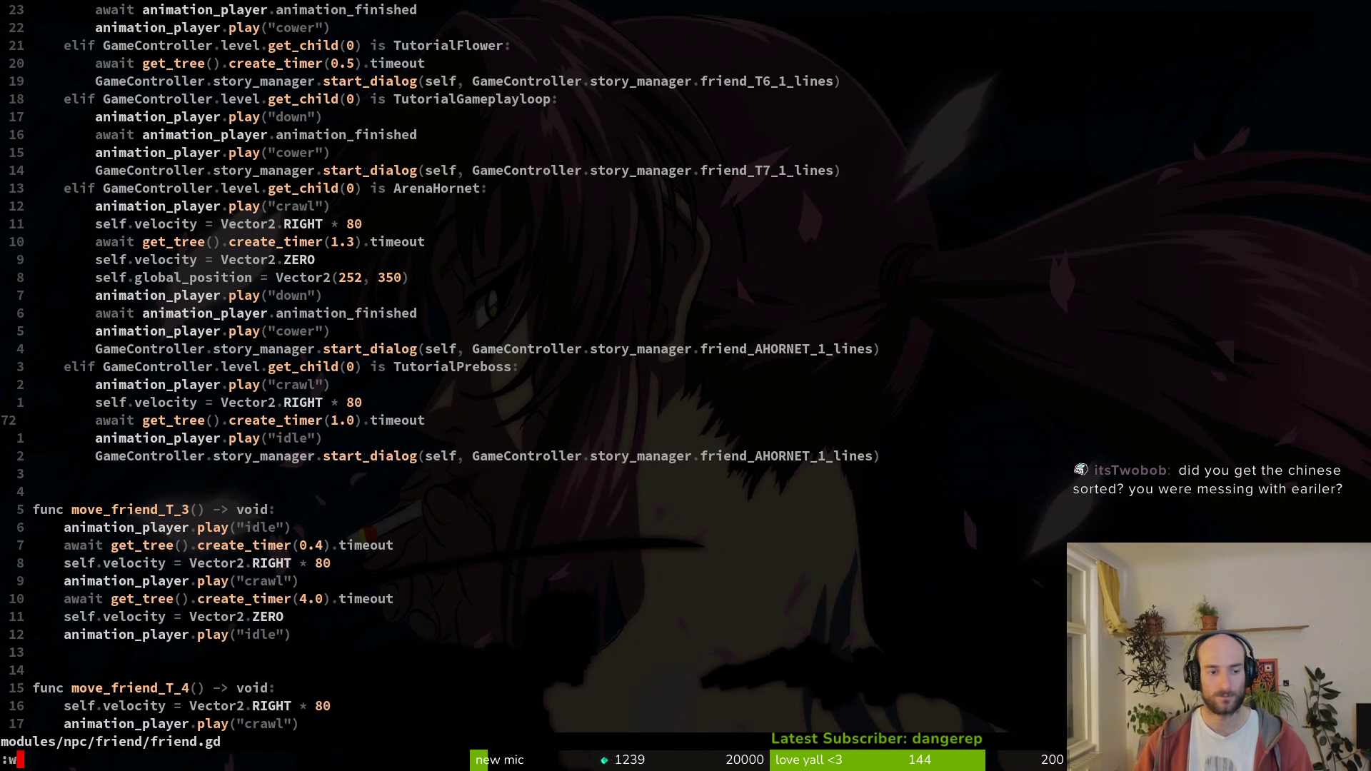
{"action": "key", "text": "Return"}
{"action": "key", "text": "alt+Tab"}
{"action": "key", "text": "F5"}
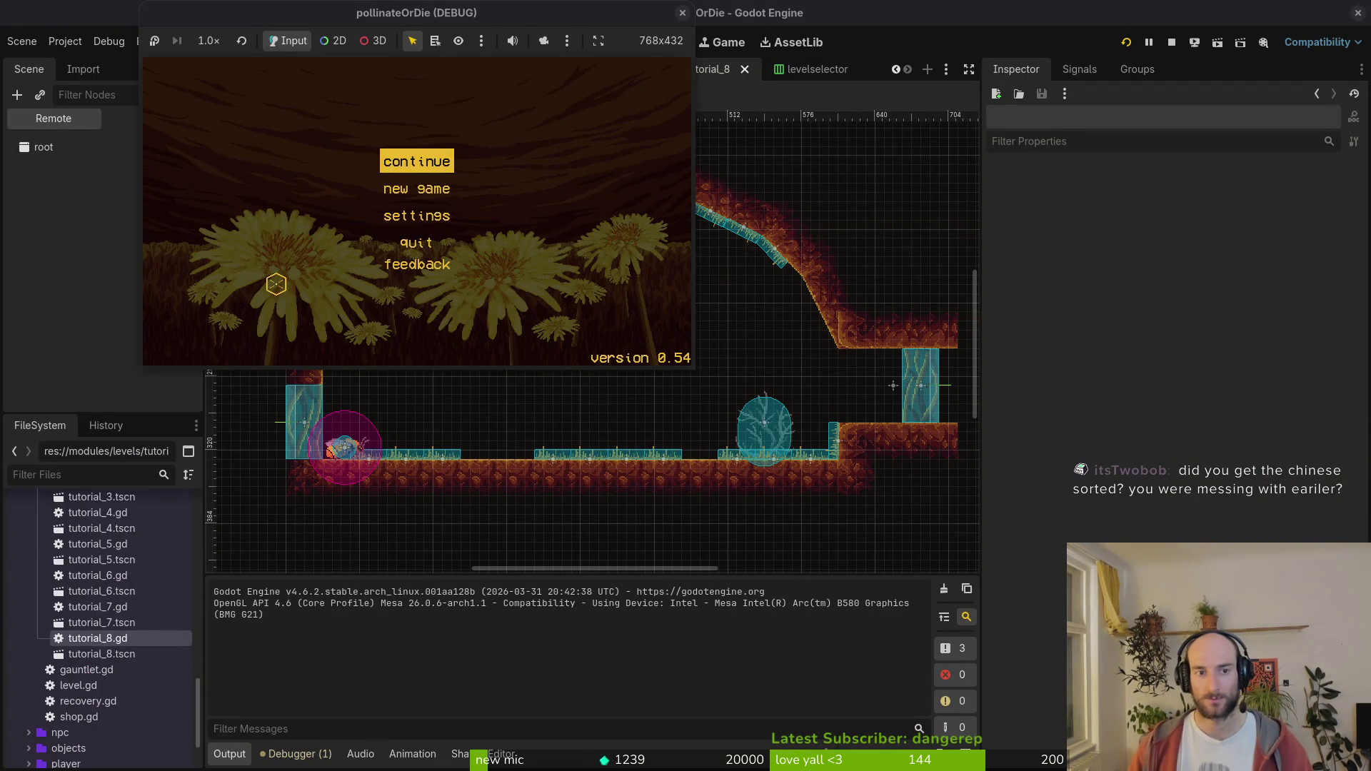
- Load tutorial level 8 and watch the friend's hornet dialogue play
{"action": "key", "text": "Left"}
{"action": "key", "text": "Left"}
{"action": "key", "text": "Left"}
{"action": "key", "text": "Down"}
{"action": "key", "text": "Return"}
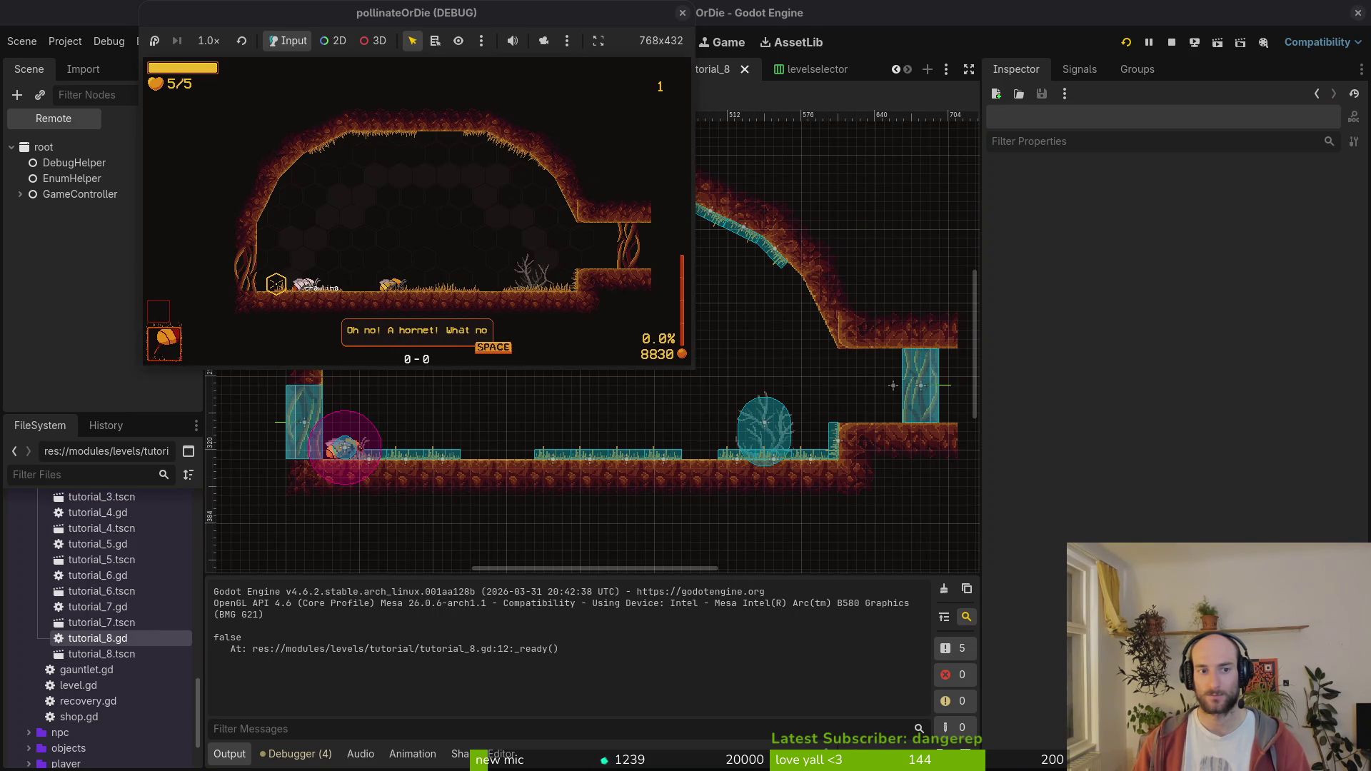
{"action": "key", "text": "super+1"}
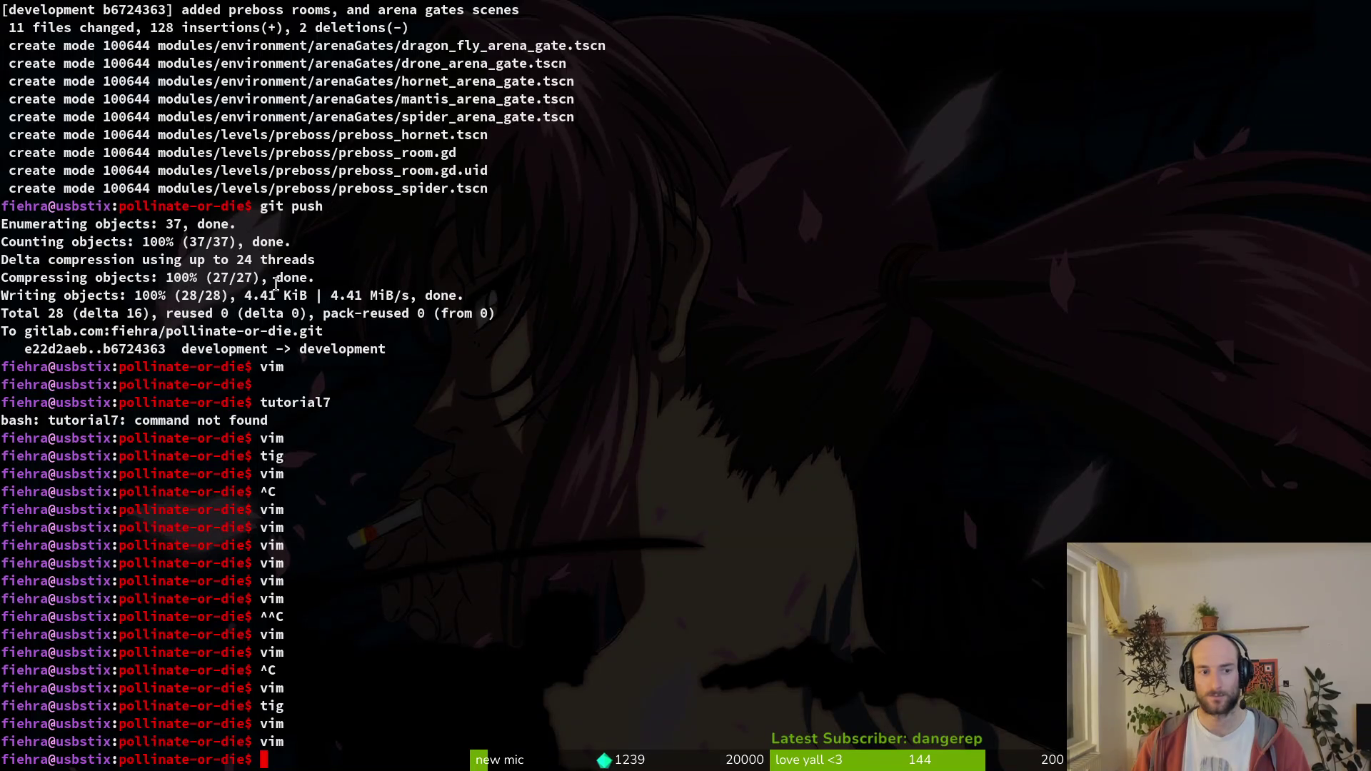
{"action": "type", "text": "vim"}
- Copy the ArenaHornet branch's Vector2.ZERO stop lines into friend.gd below the 1.0 timer
{"action": "key", "text": "Return"}
{"action": "type", "text": "friend"}
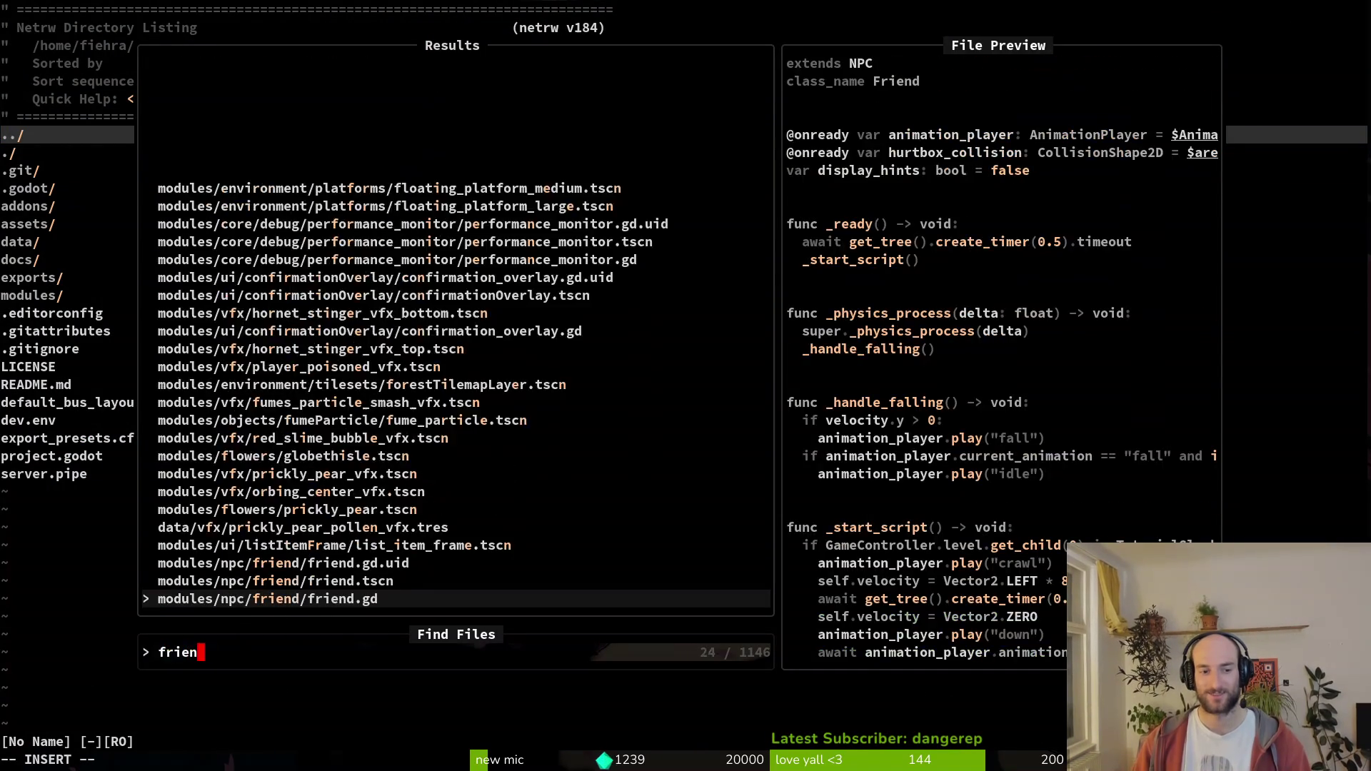
{"action": "key", "text": "Return"}
{"action": "key", "text": "ctrl+d"}
{"action": "key", "text": "ctrl+d"}
{"action": "key", "text": "ctrl+d"}
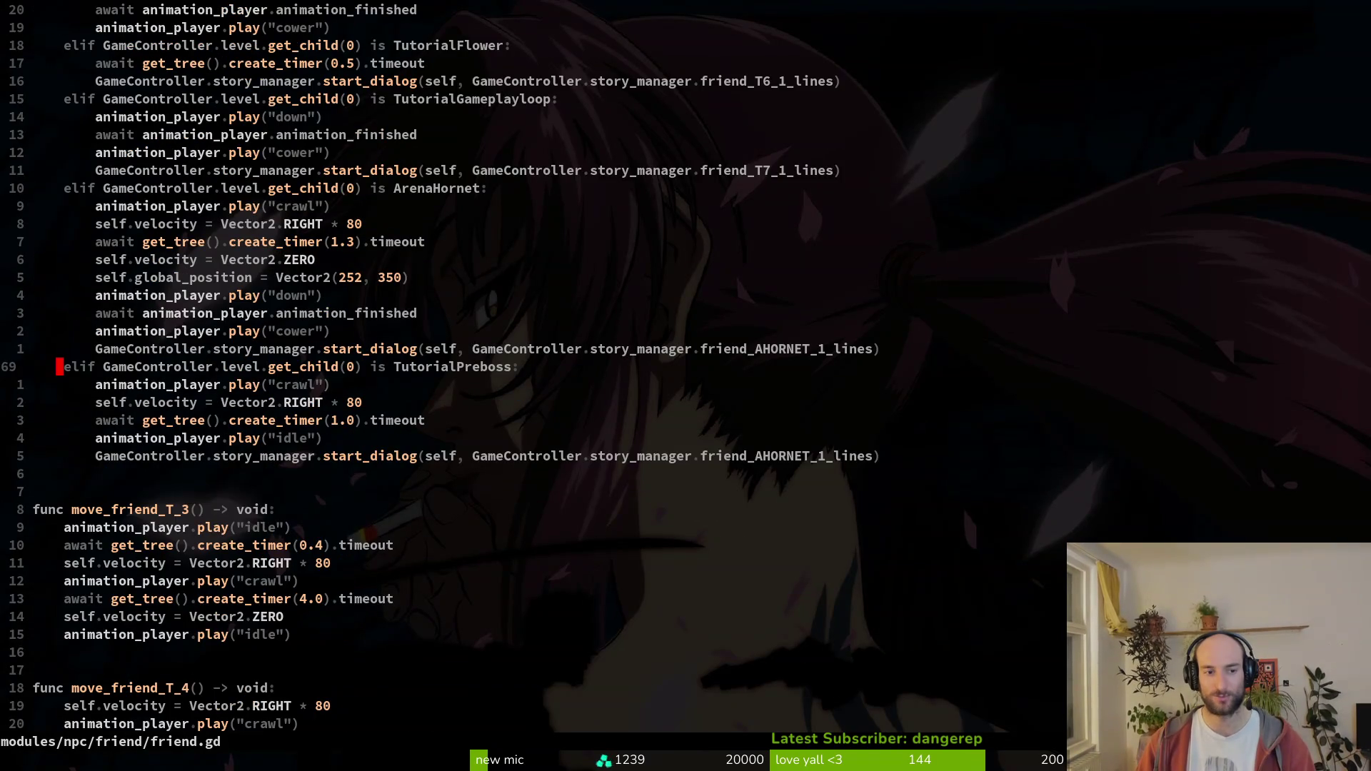
{"action": "type", "text": "yk"}
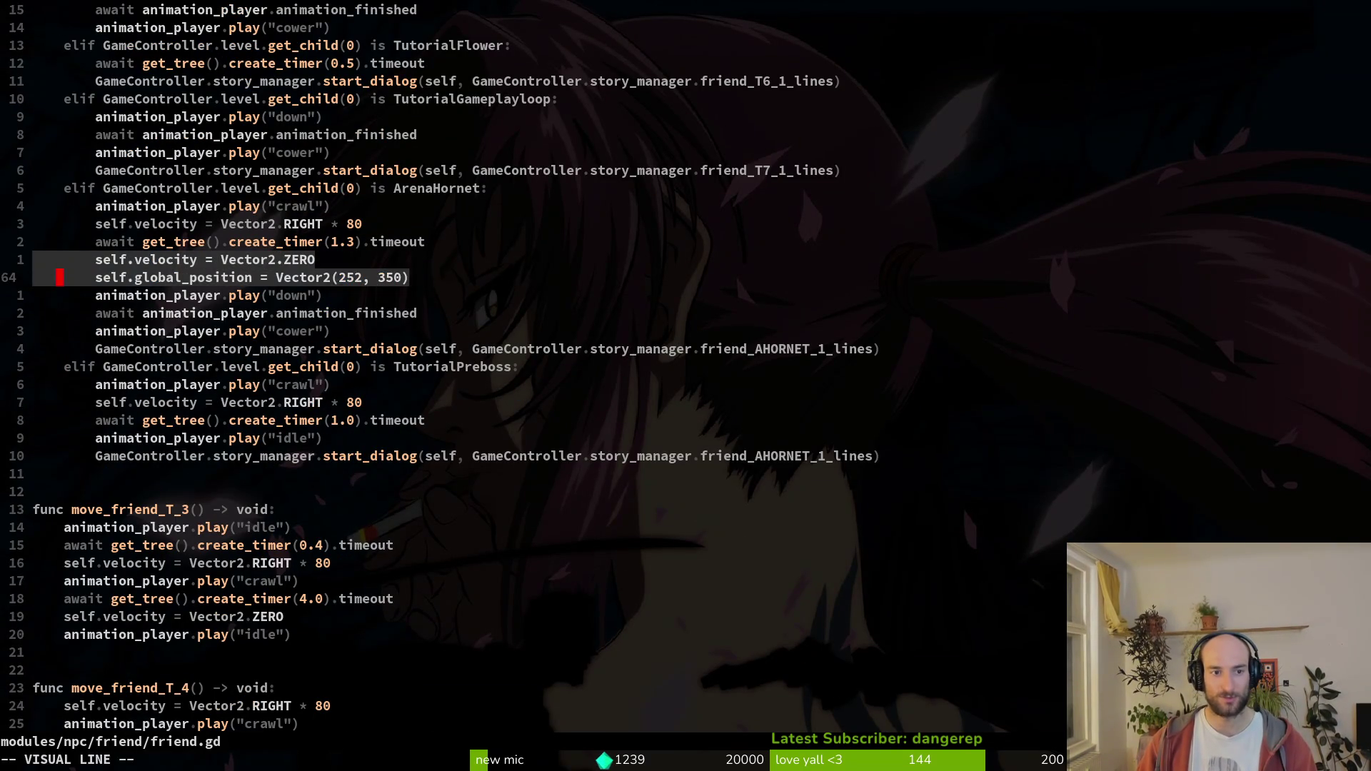
{"action": "type", "text": ":w"}
{"action": "key", "text": "Return"}
{"action": "key", "text": "j"}
{"action": "key", "text": "p"}
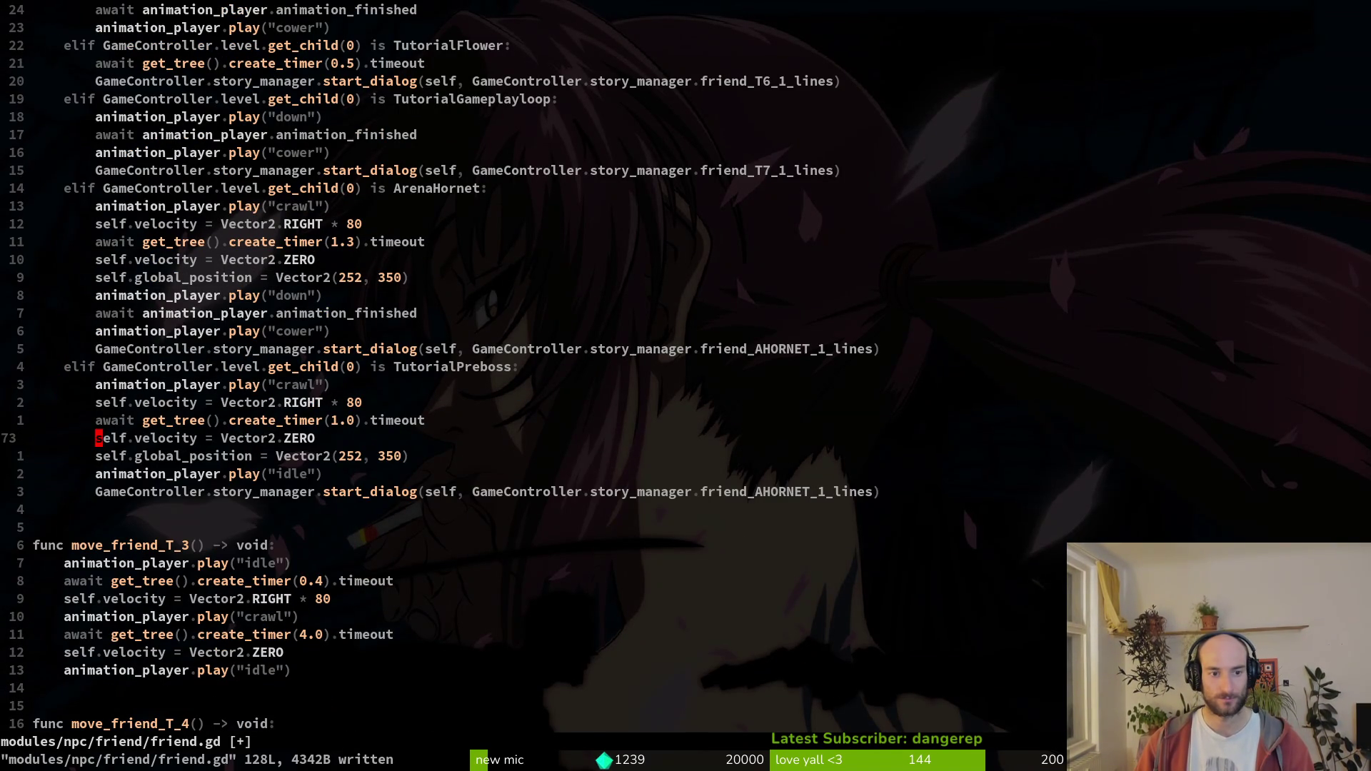
- Save and close friend.gd, then relaunch the game
{"action": "type", "text": ":w"}
{"action": "key", "text": "Return"}
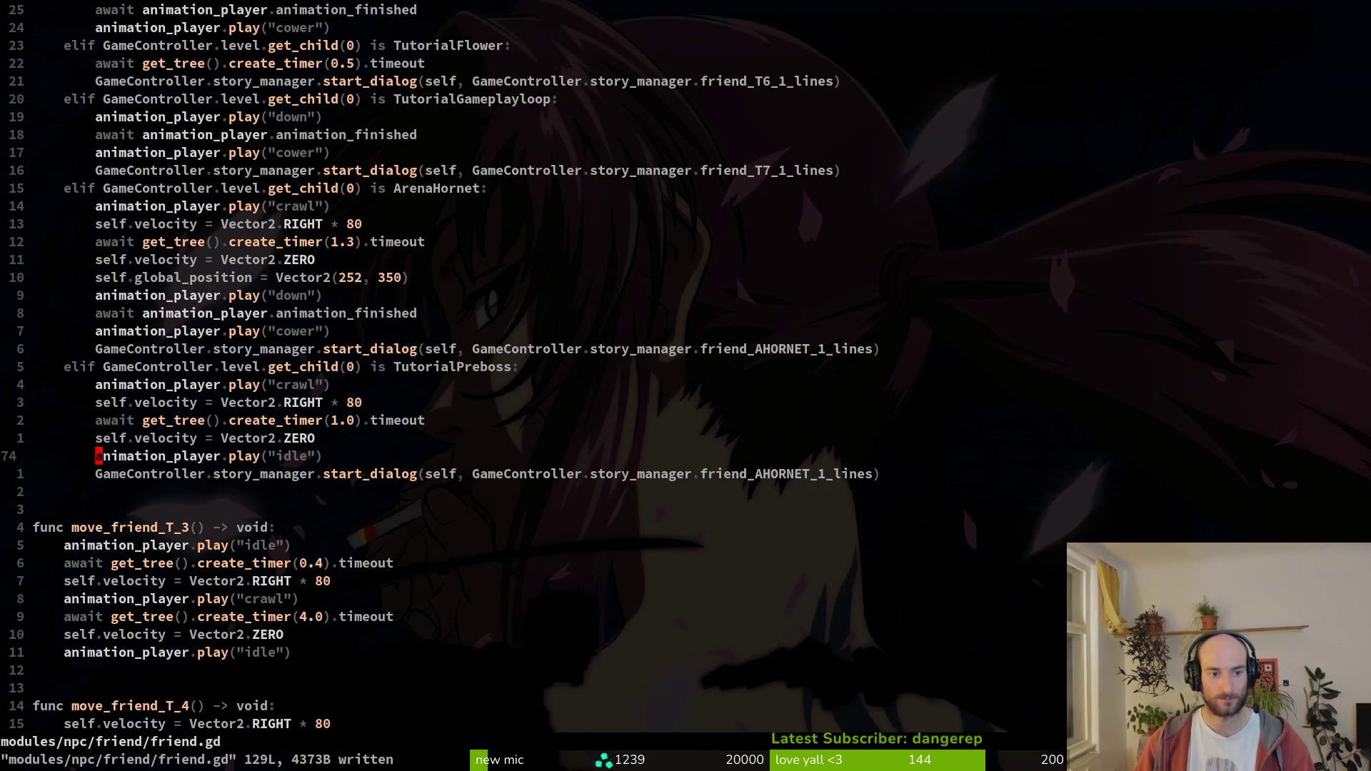
{"action": "type", "text": ":q"}
{"action": "key", "text": "Return"}
{"action": "key", "text": "F5"}
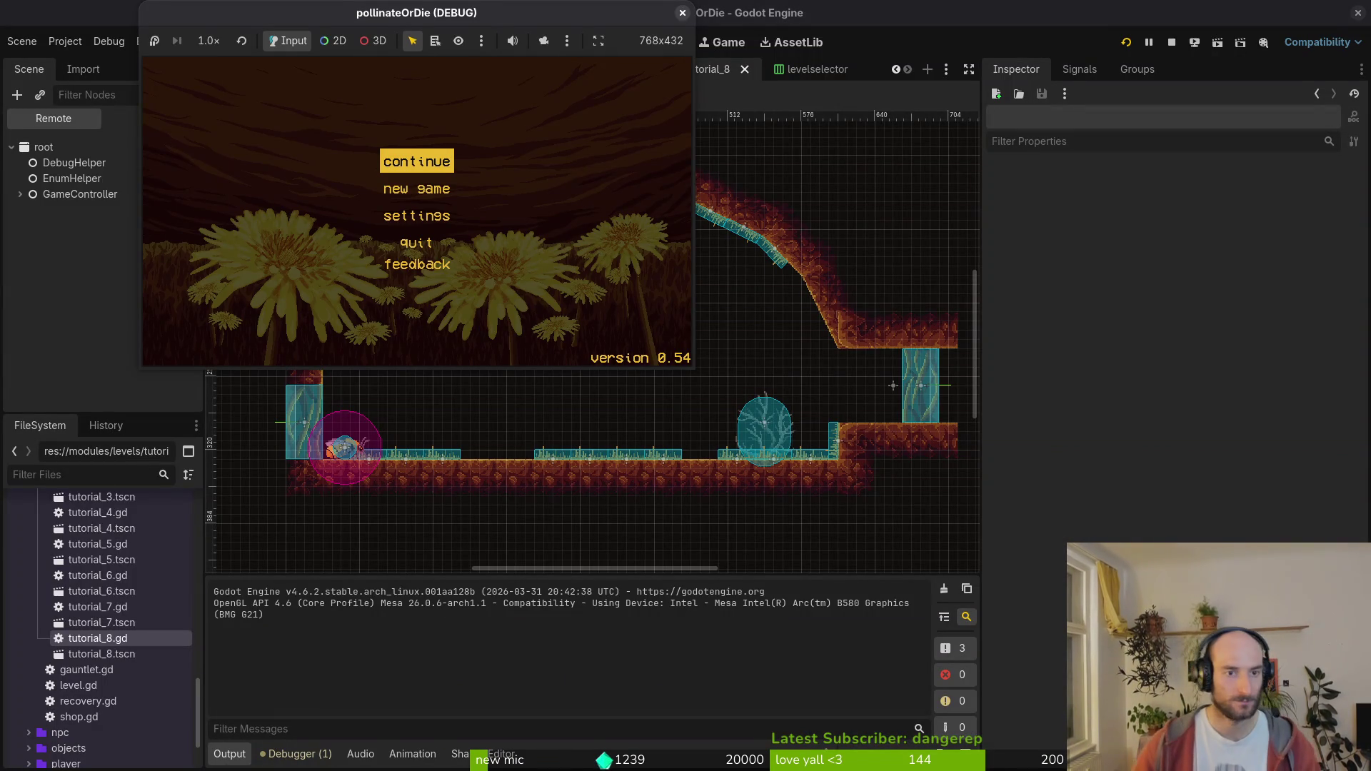
- Replay tutorial level 8 from the hive level selector to see the hornet line, then return to the terminal
{"action": "key", "text": "Return"}
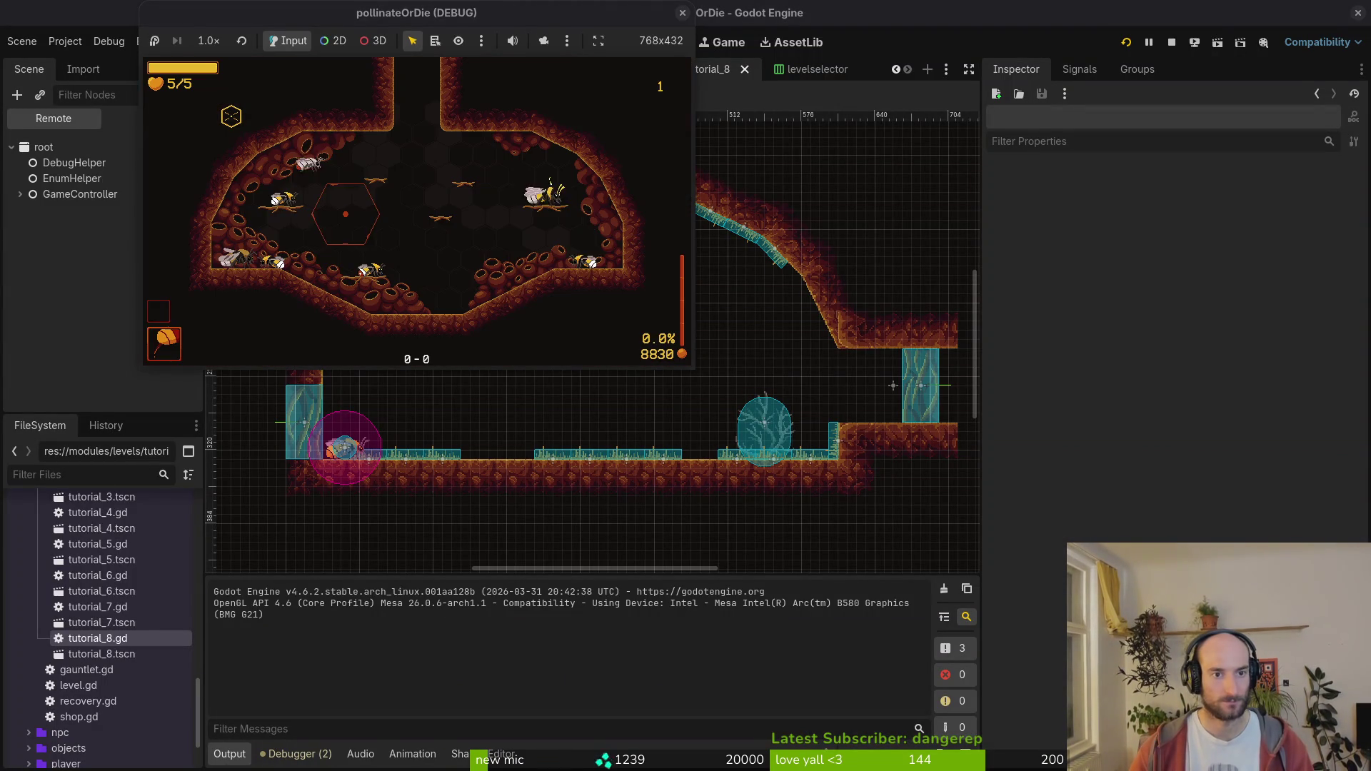
{"action": "key", "text": "Down"}
{"action": "key", "text": "Right"}
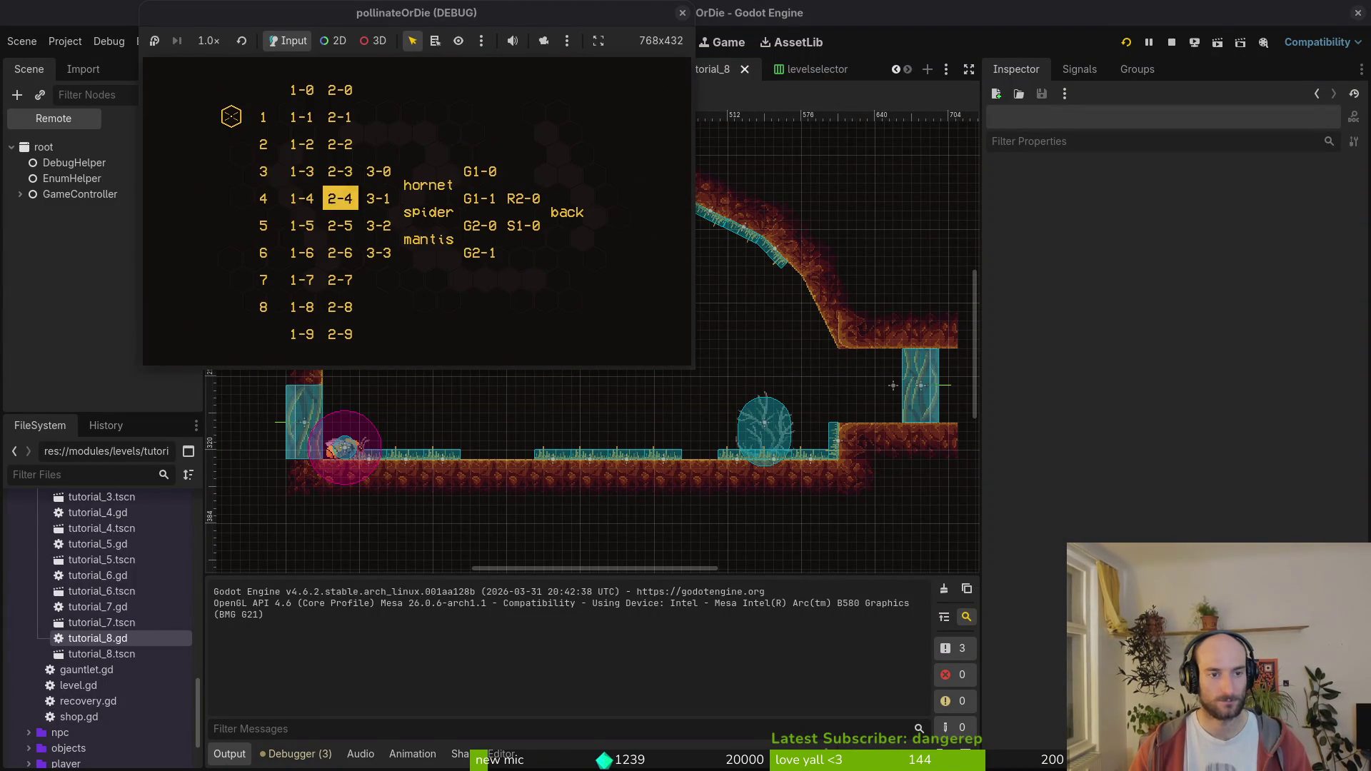
{"action": "key", "text": "Return"}
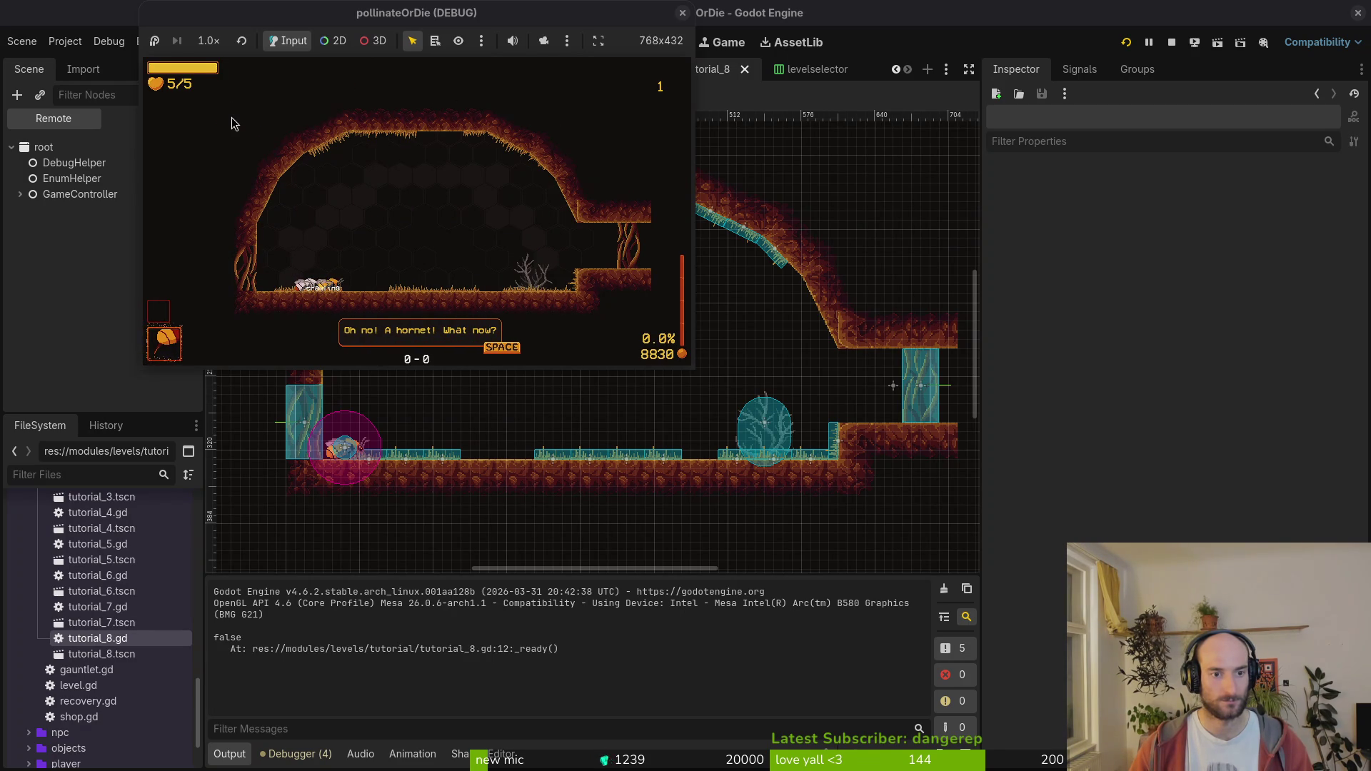
{"action": "key", "text": "super+1"}
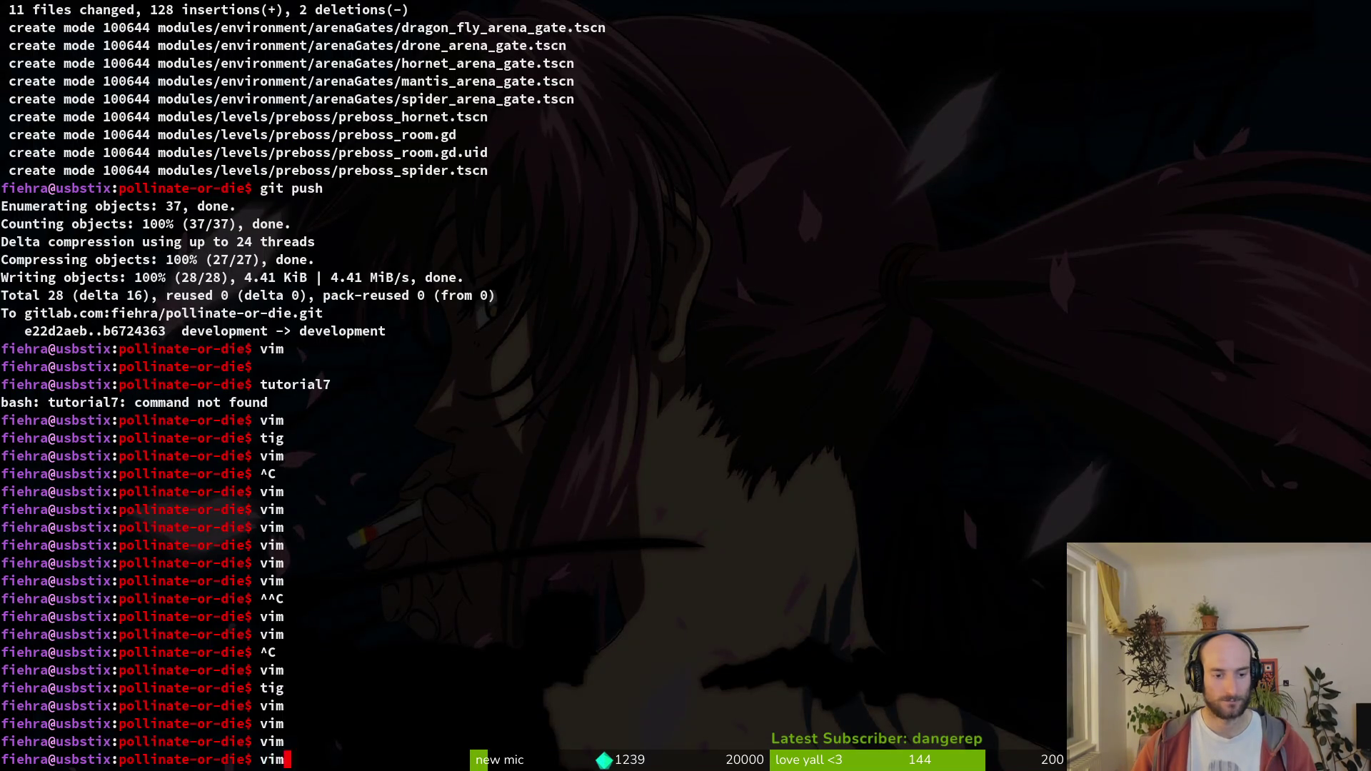
- In friend.gd, replace the pre-boss 1.0 timer at line 69 with the 1.3 timer and save
{"action": "key", "text": "Return"}
{"action": "type", "text": "friend"}
{"action": "key", "text": "Return"}
{"action": "key", "text": "6"}
{"action": "key", "text": "9"}
{"action": "key", "text": "shift+g"}
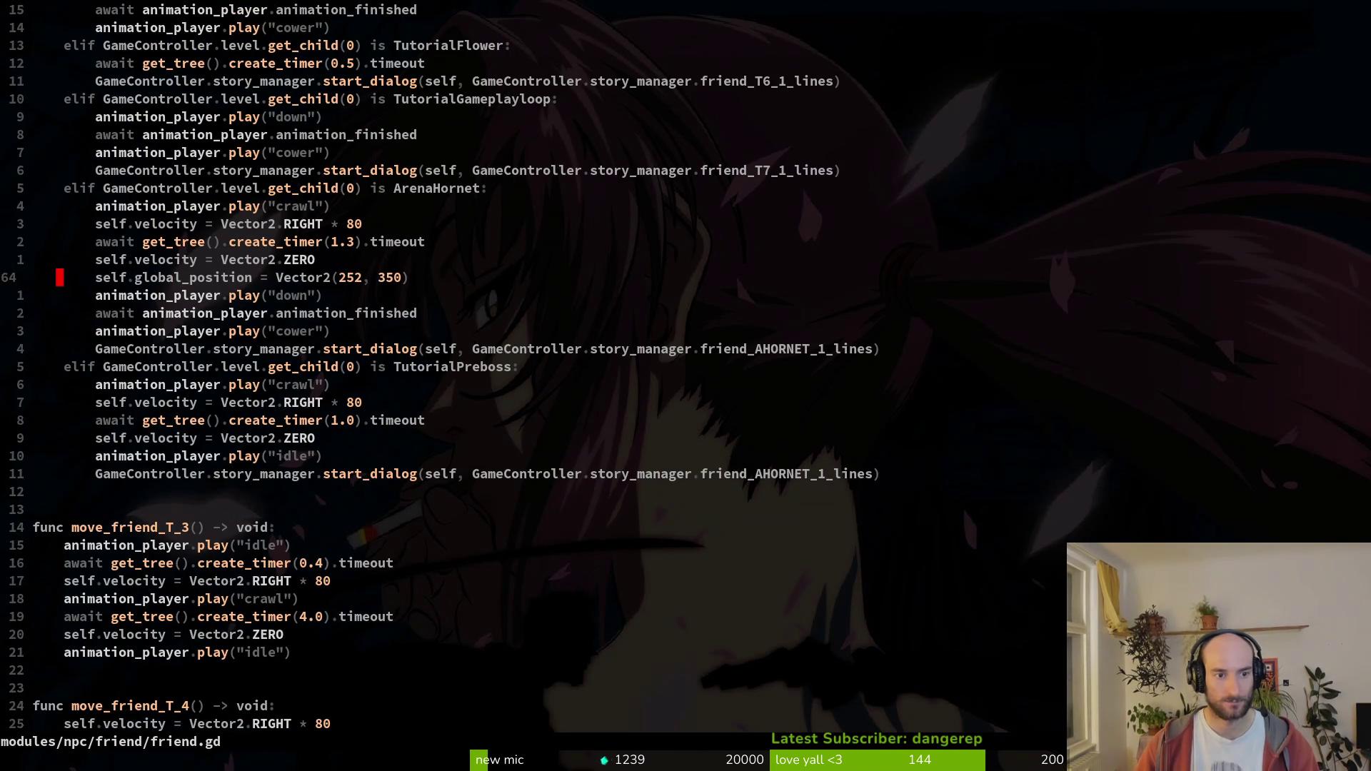
{"action": "key", "text": "j"}
{"action": "key", "text": "j"}
{"action": "key", "text": "p"}
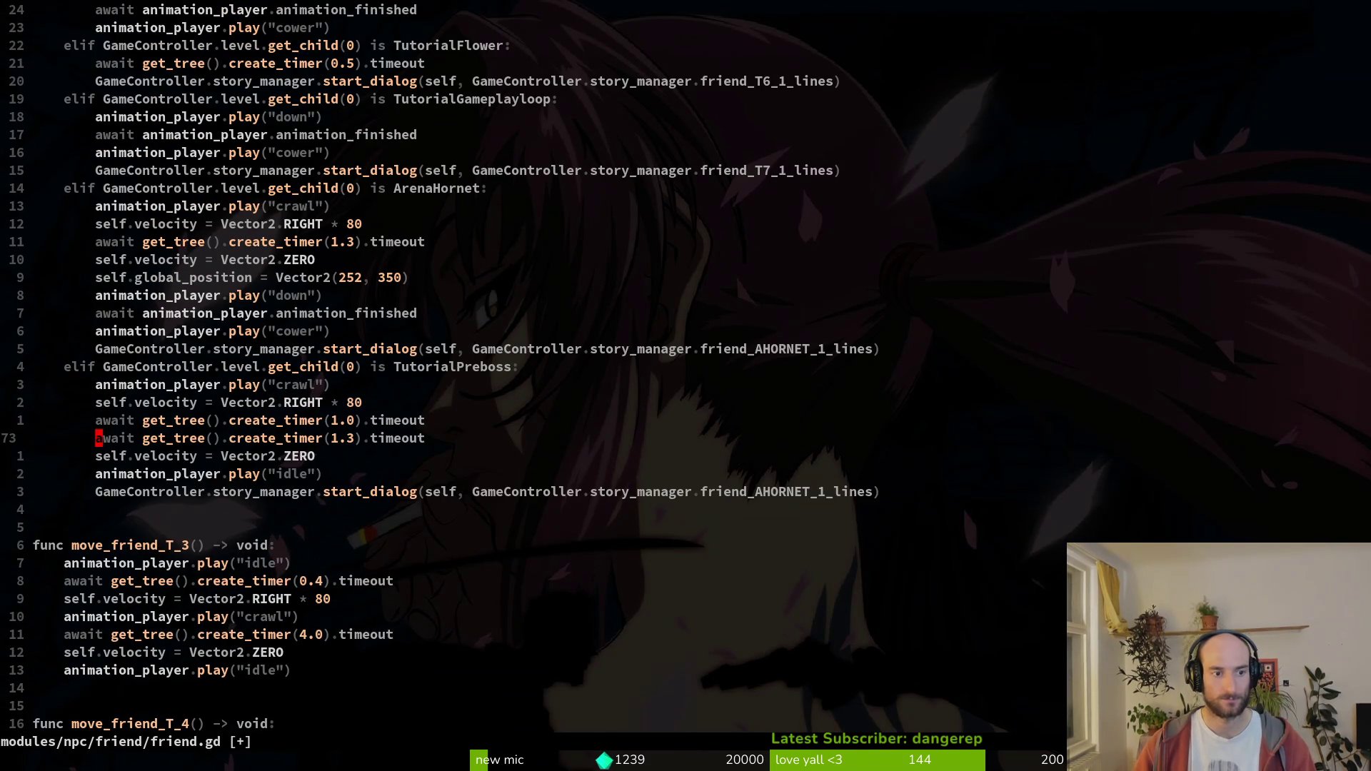
{"action": "key", "text": "k"}
{"action": "key", "text": "d"}
{"action": "key", "text": "d"}
{"action": "type", "text": ":wq"}
{"action": "key", "text": "Return"}
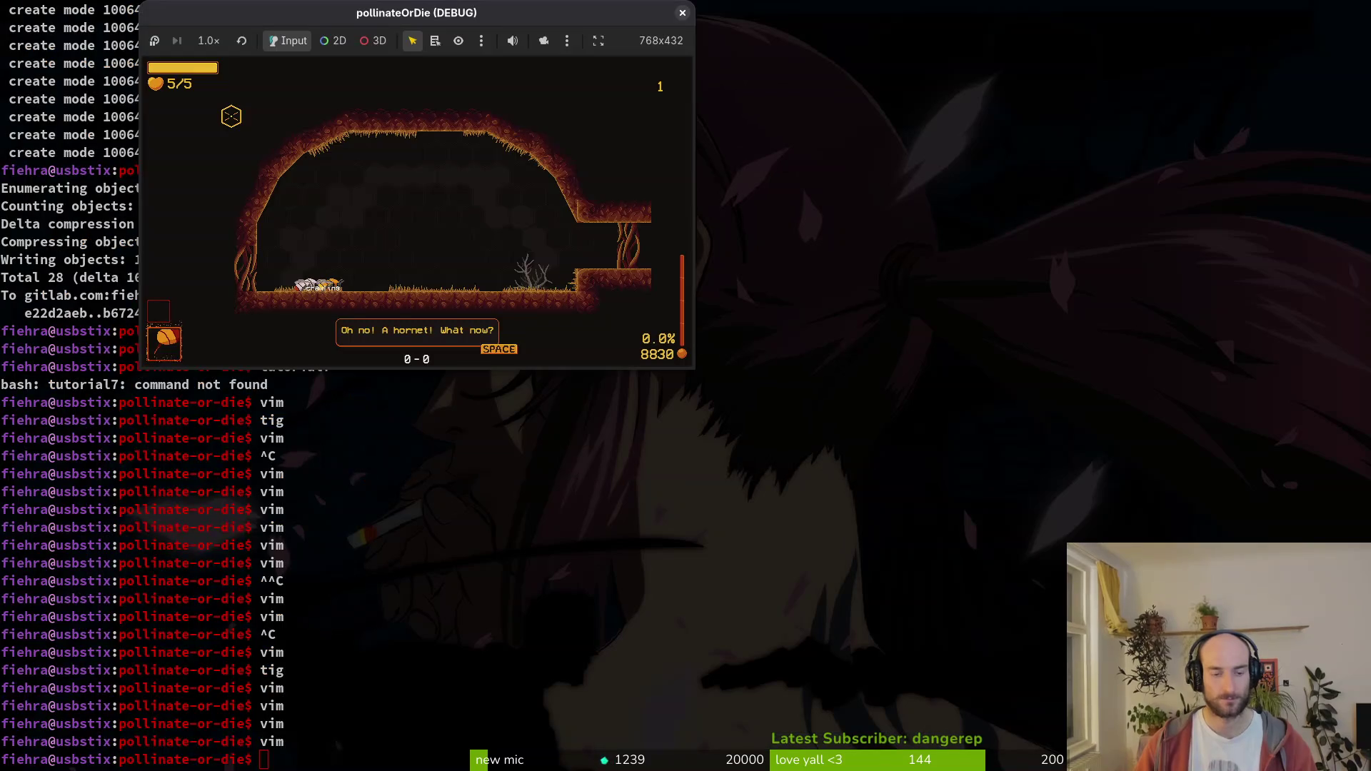
- Relaunch the game, play tutorial level 8 from level select, fly the bee around, then stop the game
{"action": "key", "text": "alt+Tab"}
{"action": "key", "text": "F5"}
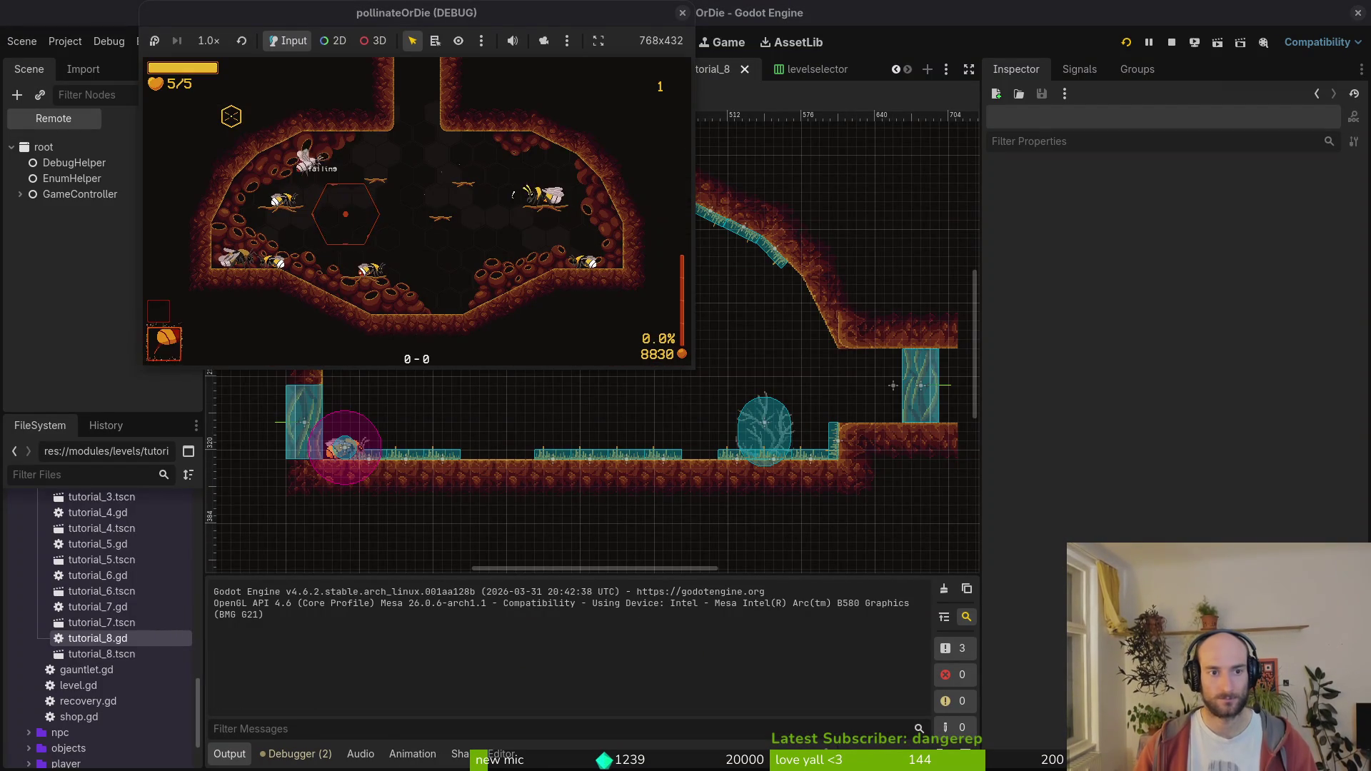
{"action": "key", "text": "Left"}
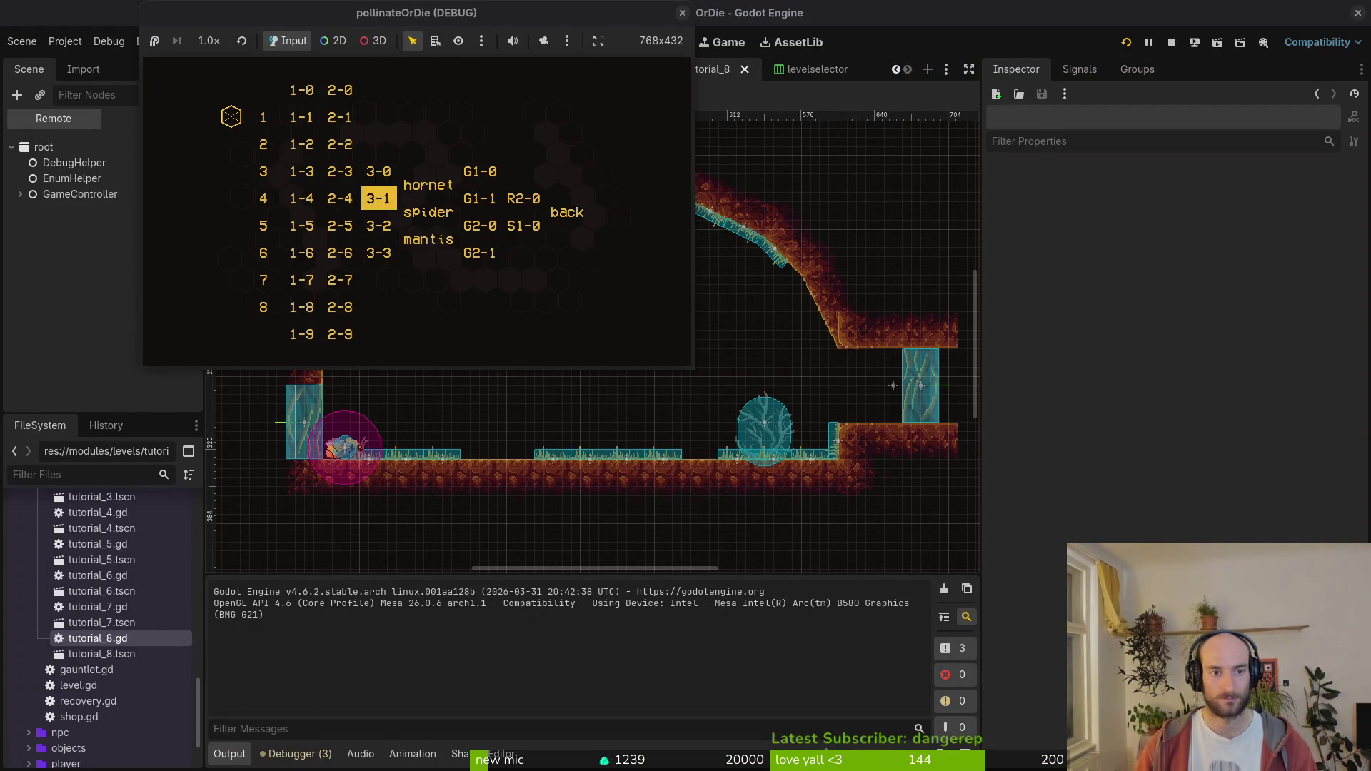
{"action": "key", "text": "space"}
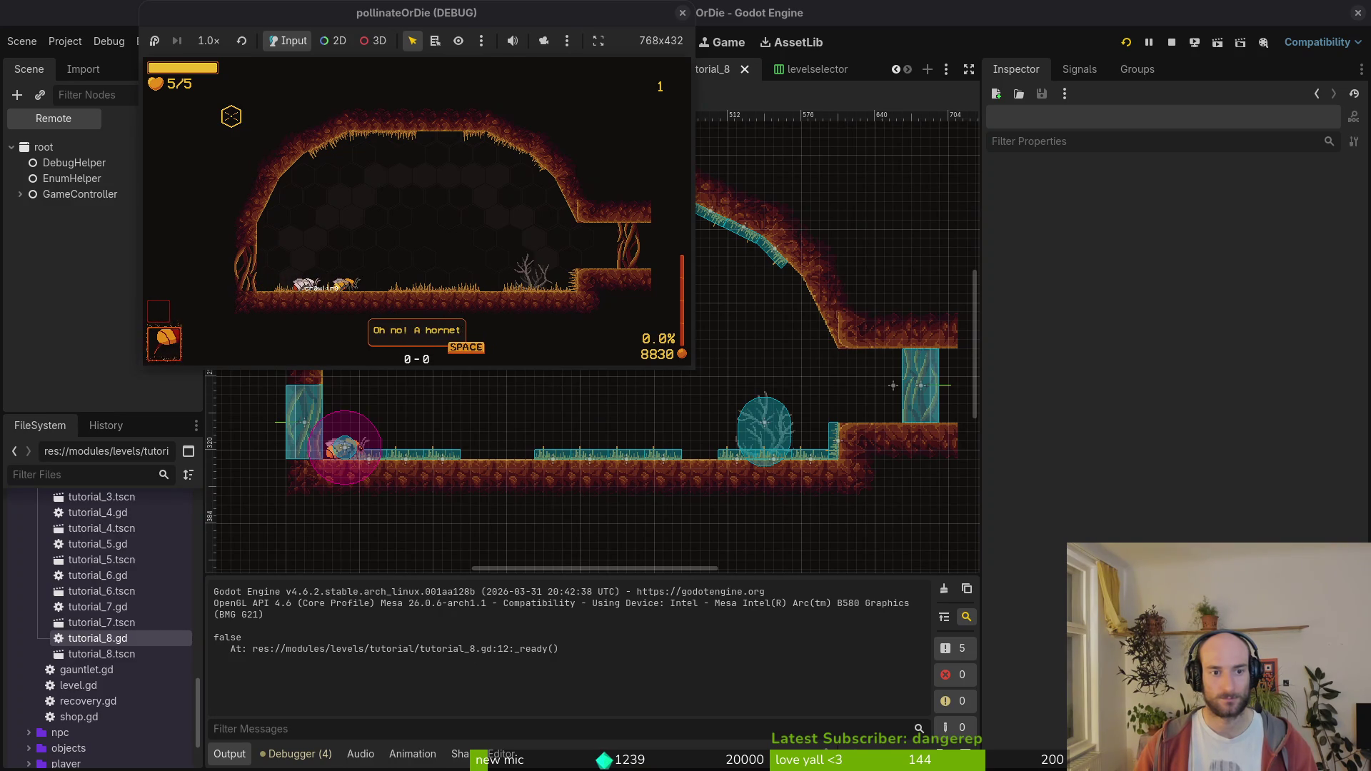
{"action": "key", "text": "space"}
{"action": "key", "text": "space"}
{"action": "key", "text": "space"}
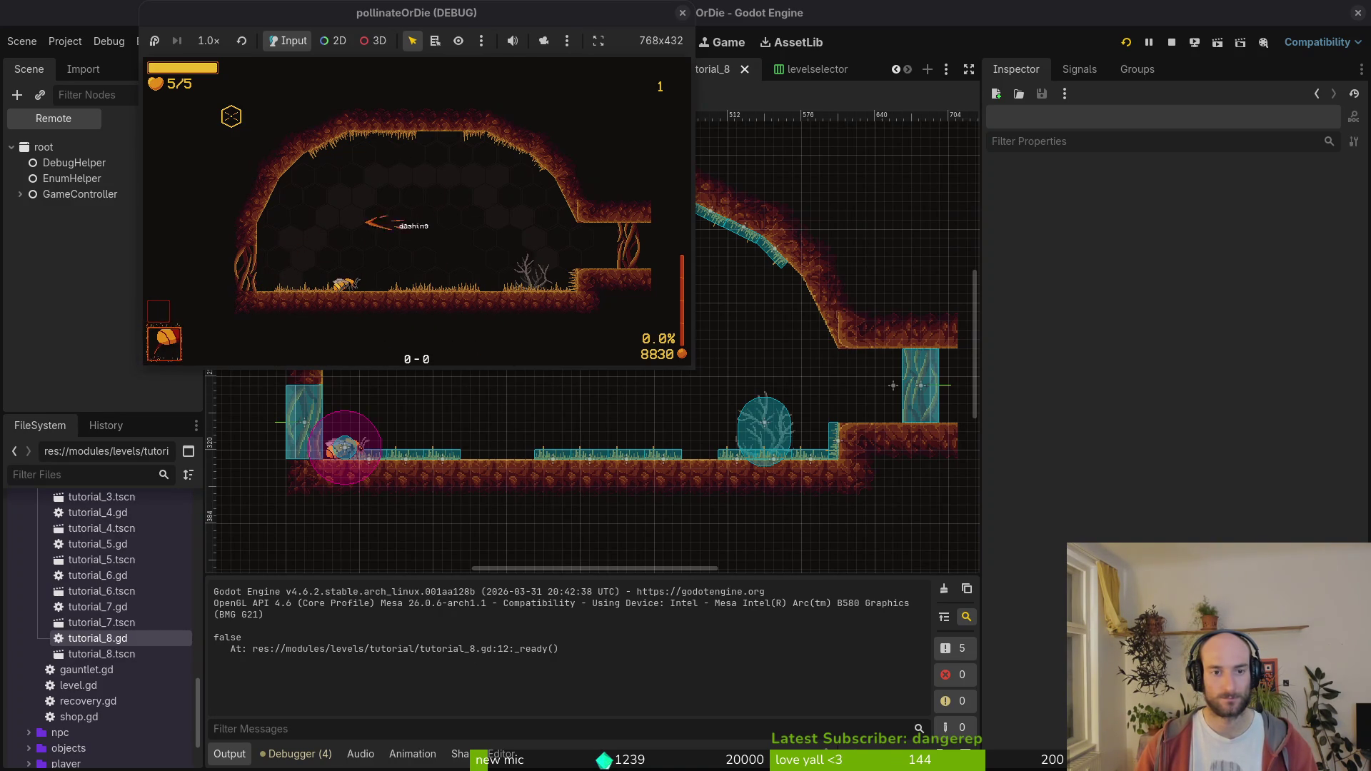
{"action": "key", "text": "space"}
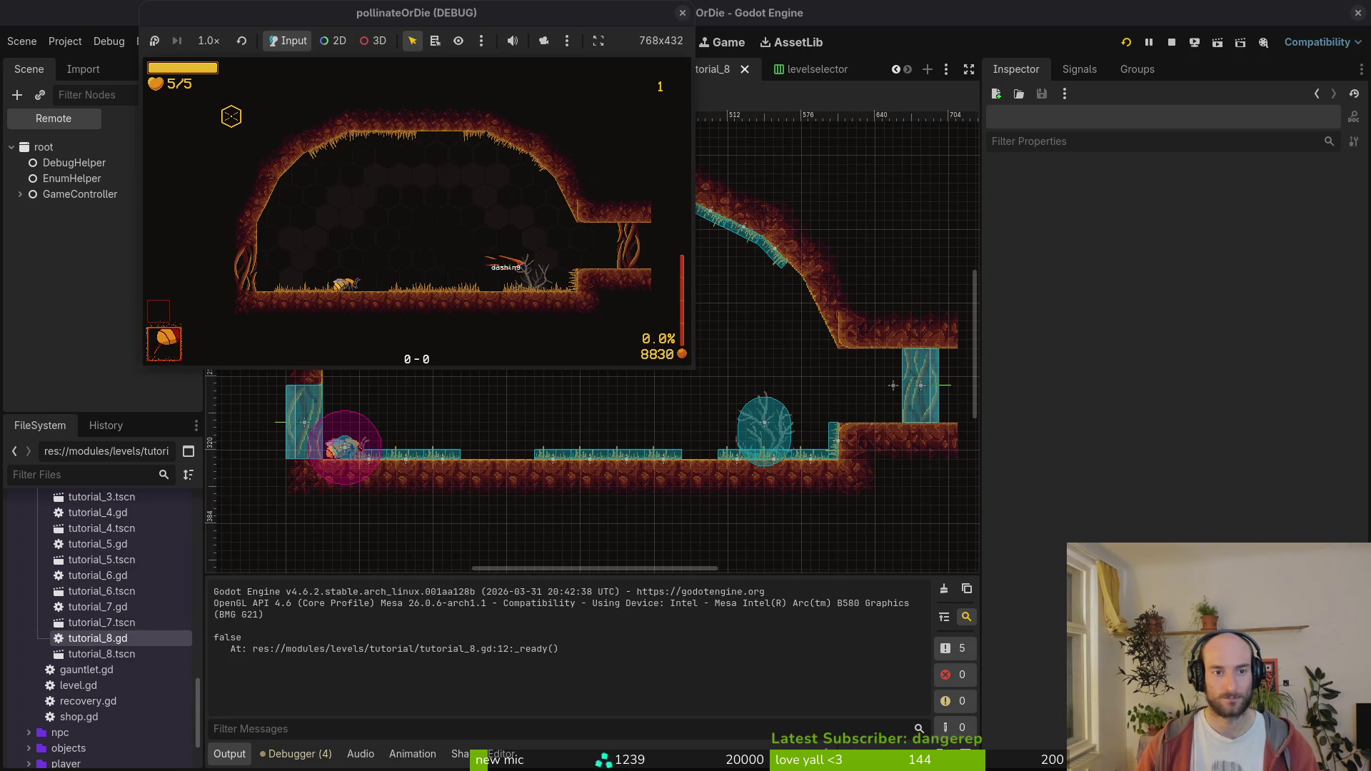
{"action": "key", "text": "space"}
{"action": "key", "text": "space"}
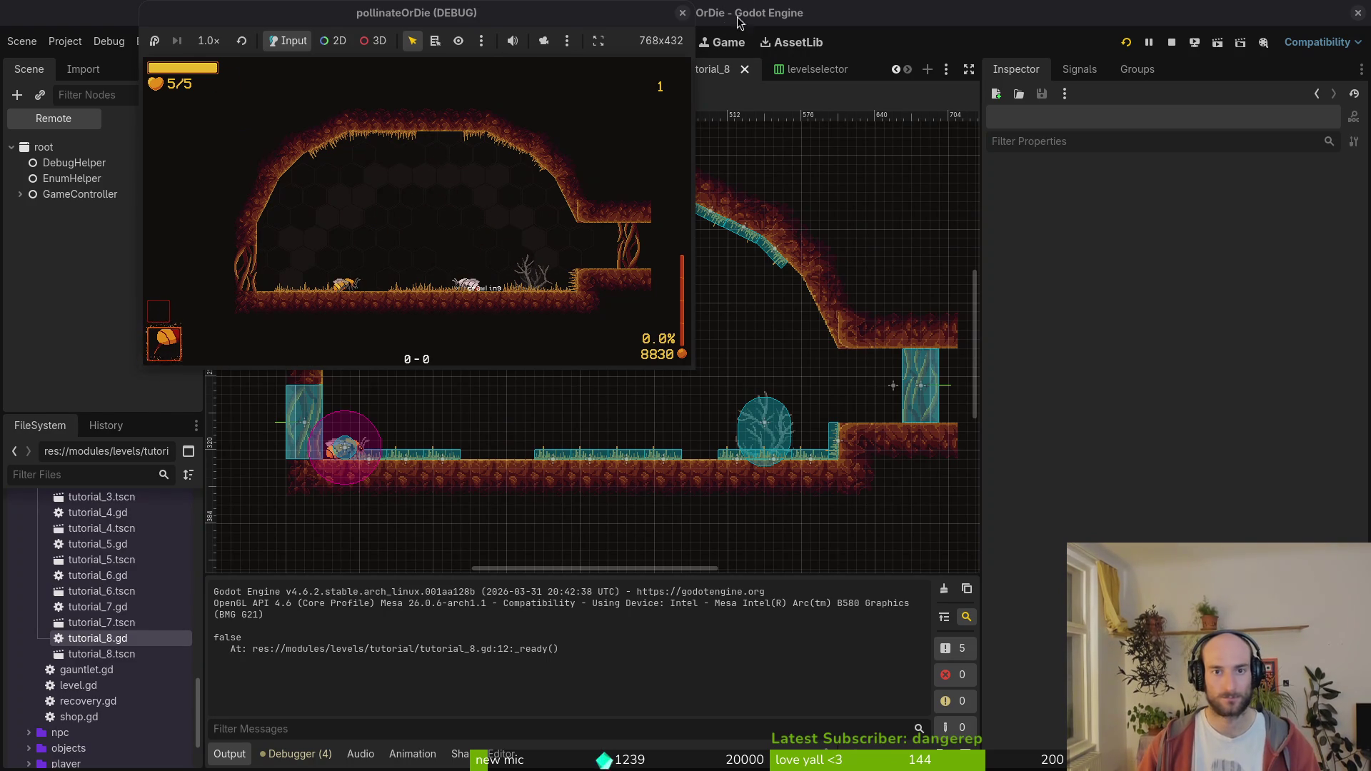
{"action": "left_click", "coordinate": [682, 13]}
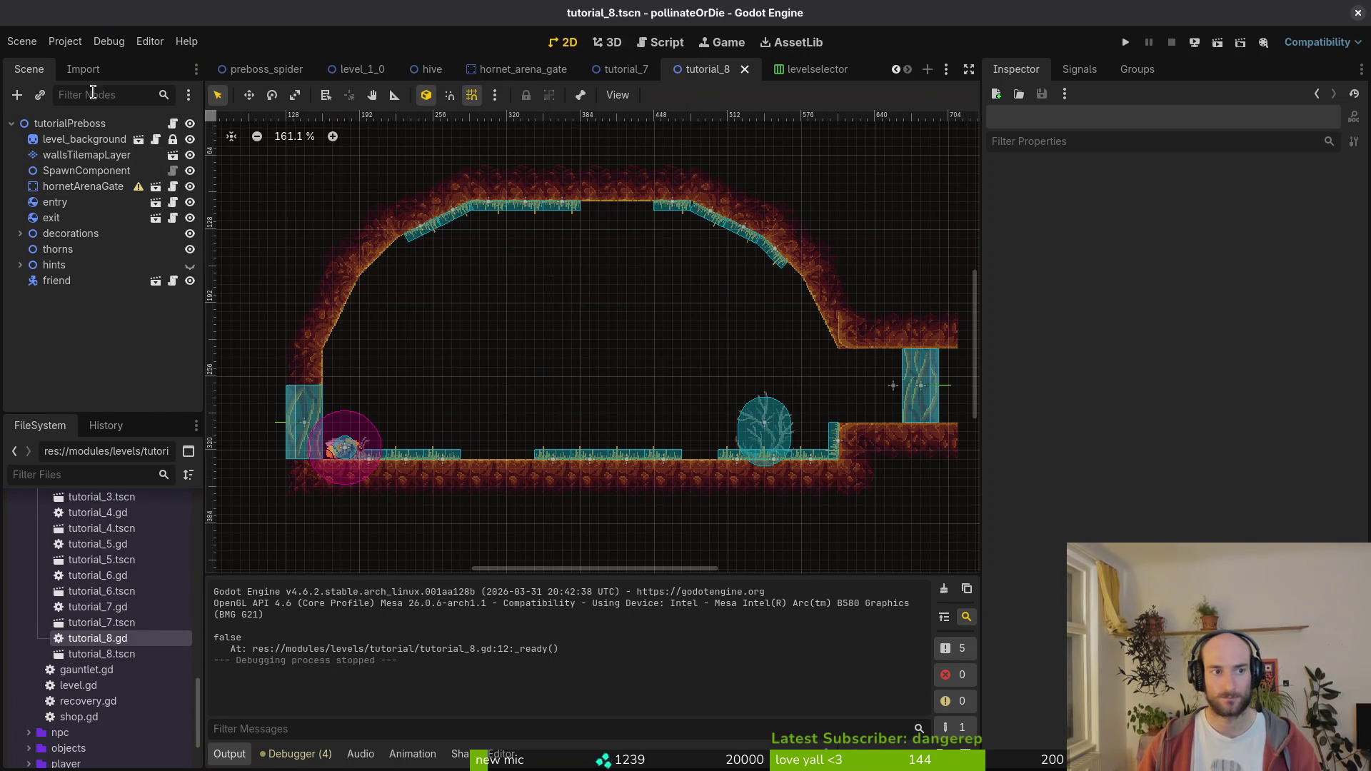
- Open tutorial_8.gd in Vim and undo to restore the bloom_flower call, clover variable and _init function
{"action": "key", "text": "alt+Tab"}
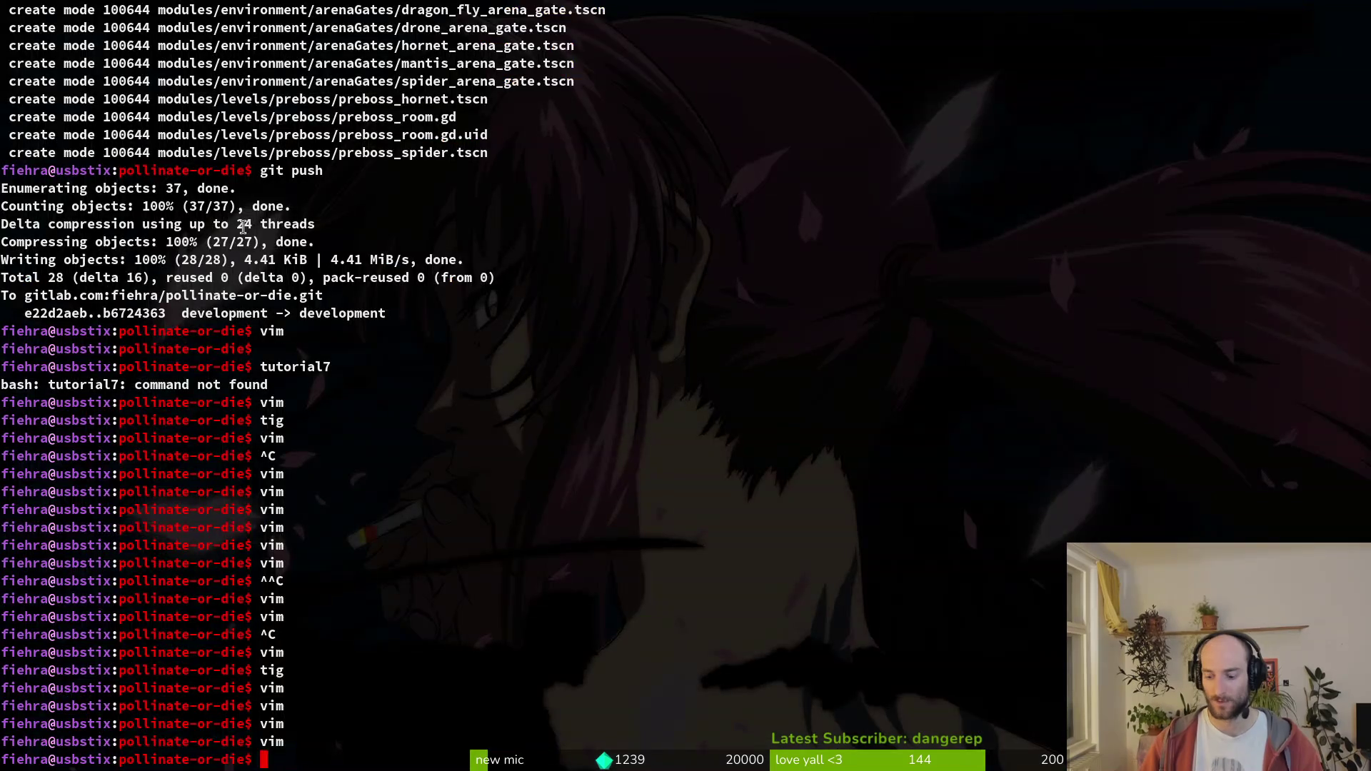
{"action": "key", "text": "Up"}
{"action": "key", "text": "Return"}
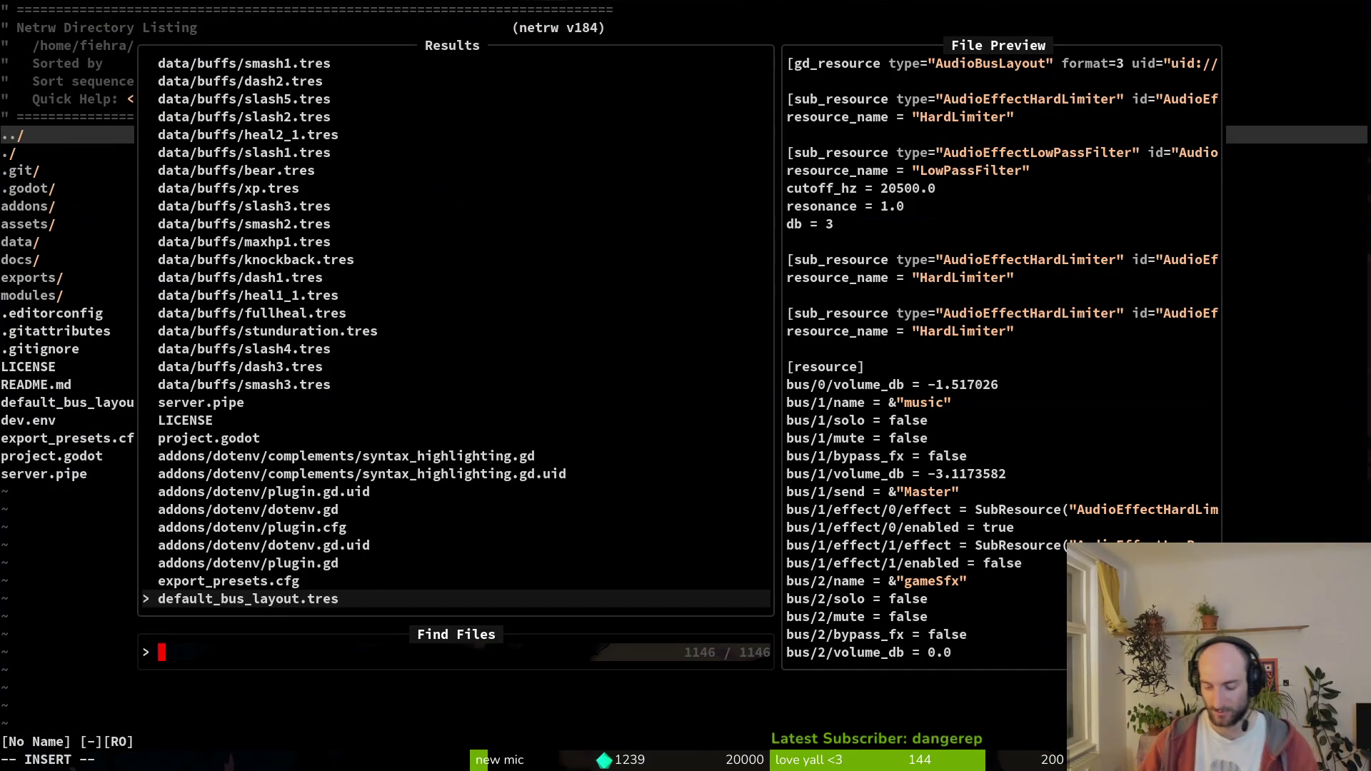
{"action": "type", "text": "tut8"}
{"action": "key", "text": "Return"}
{"action": "key", "text": "u"}
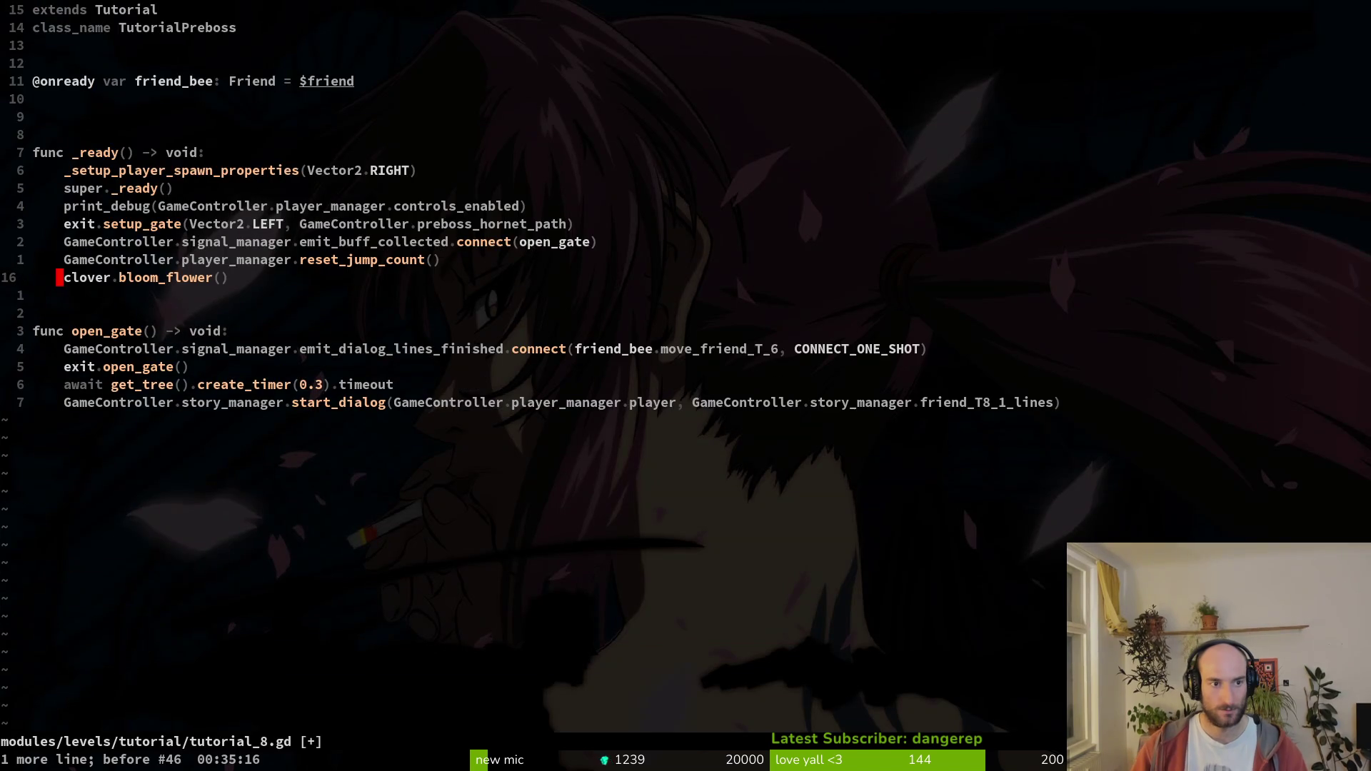
{"action": "key", "text": "u"}
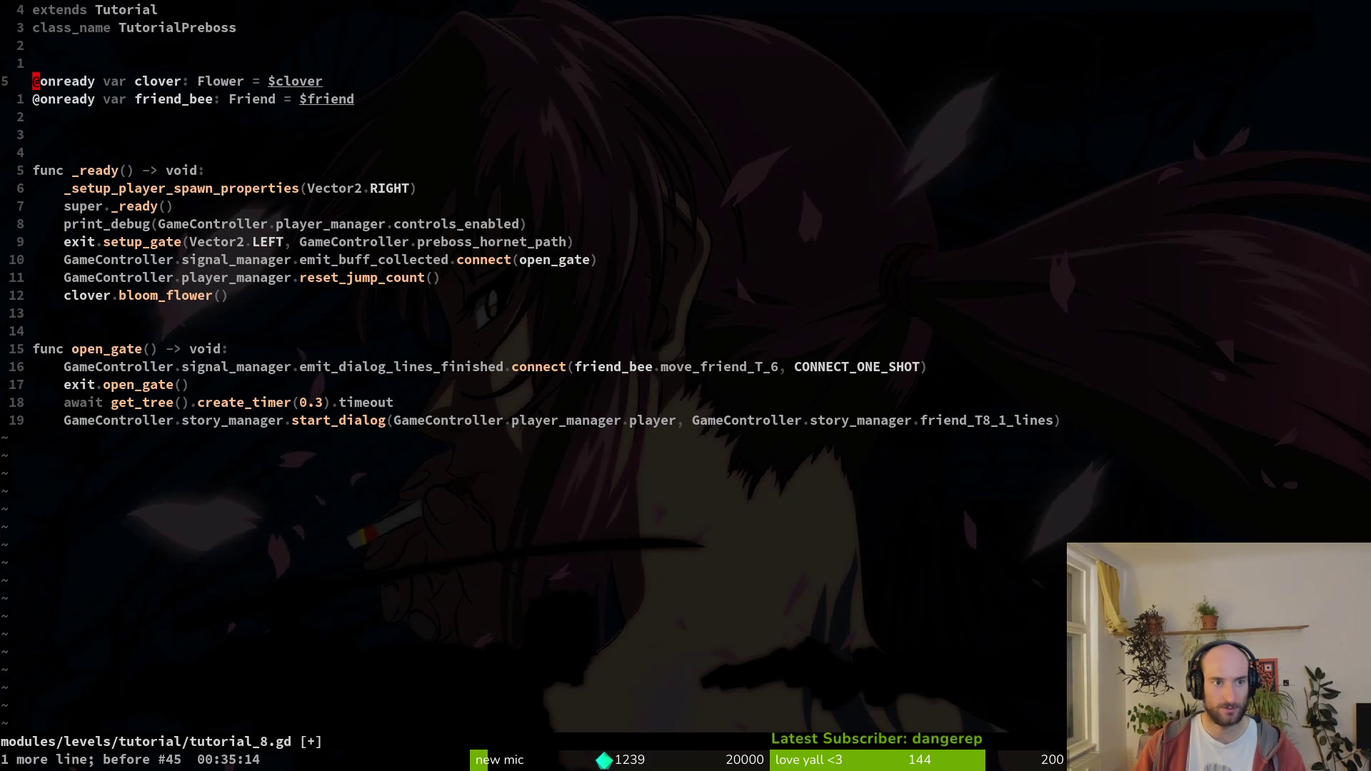
{"action": "key", "text": "u"}
- Change the 1.0 value to 0.0 in tutorial_8.gd, then save and quit Vim
{"action": "key", "text": "j"}
{"action": "key", "text": "dollar"}
{"action": "key", "text": "h"}
{"action": "key", "text": "h"}
{"action": "type", "text": "s0"}
{"action": "key", "text": "Escape"}
{"action": "type", "text": ":wq"}
{"action": "key", "text": "Return"}
{"action": "type", "text": ":wq"}
{"action": "key", "text": "Return"}
- Run tig to review repository changes, then briefly check the window overview and Google Drive
{"action": "type", "text": "ig"}
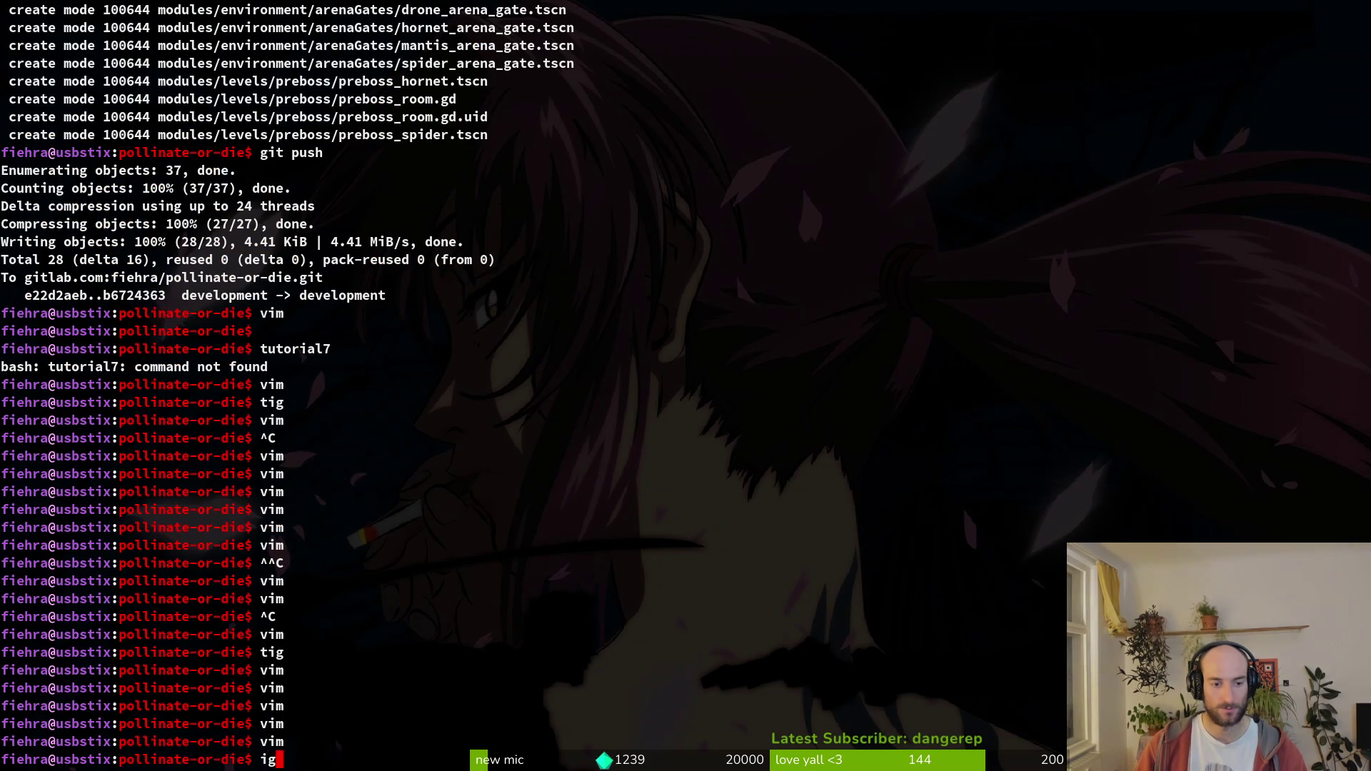
{"action": "key", "text": "Return"}
{"action": "type", "text": "tig"}
{"action": "key", "text": "Return"}
{"action": "key", "text": "q"}
{"action": "key", "text": "super"}
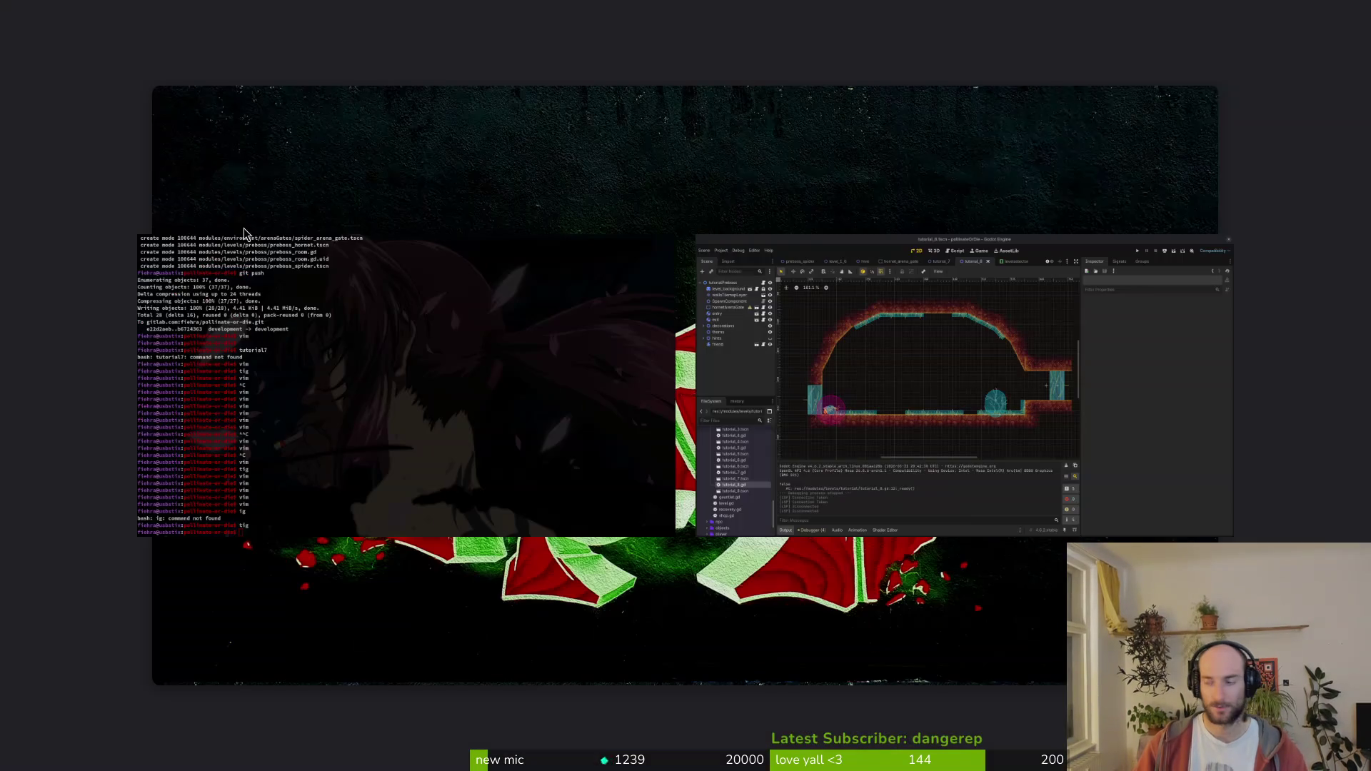
{"action": "key", "text": "super"}
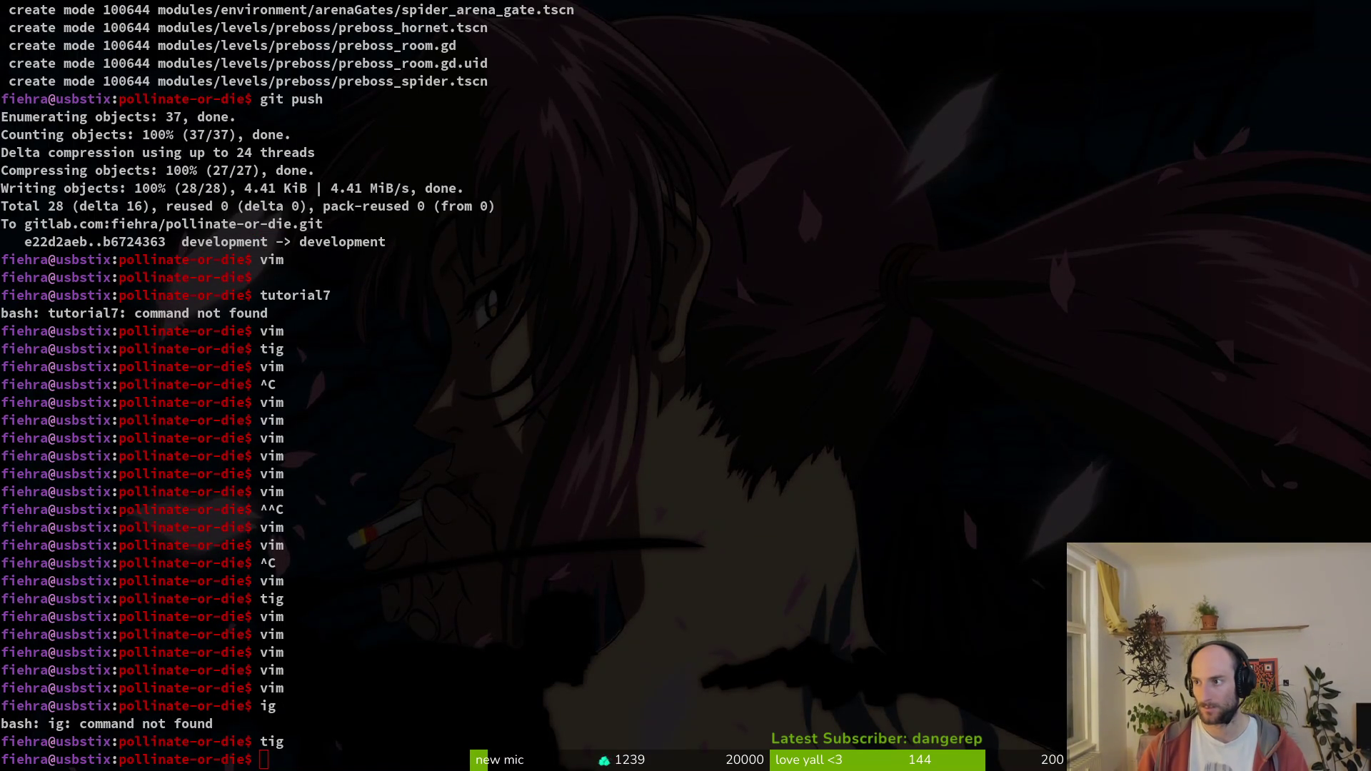
{"action": "key", "text": "super+b"}
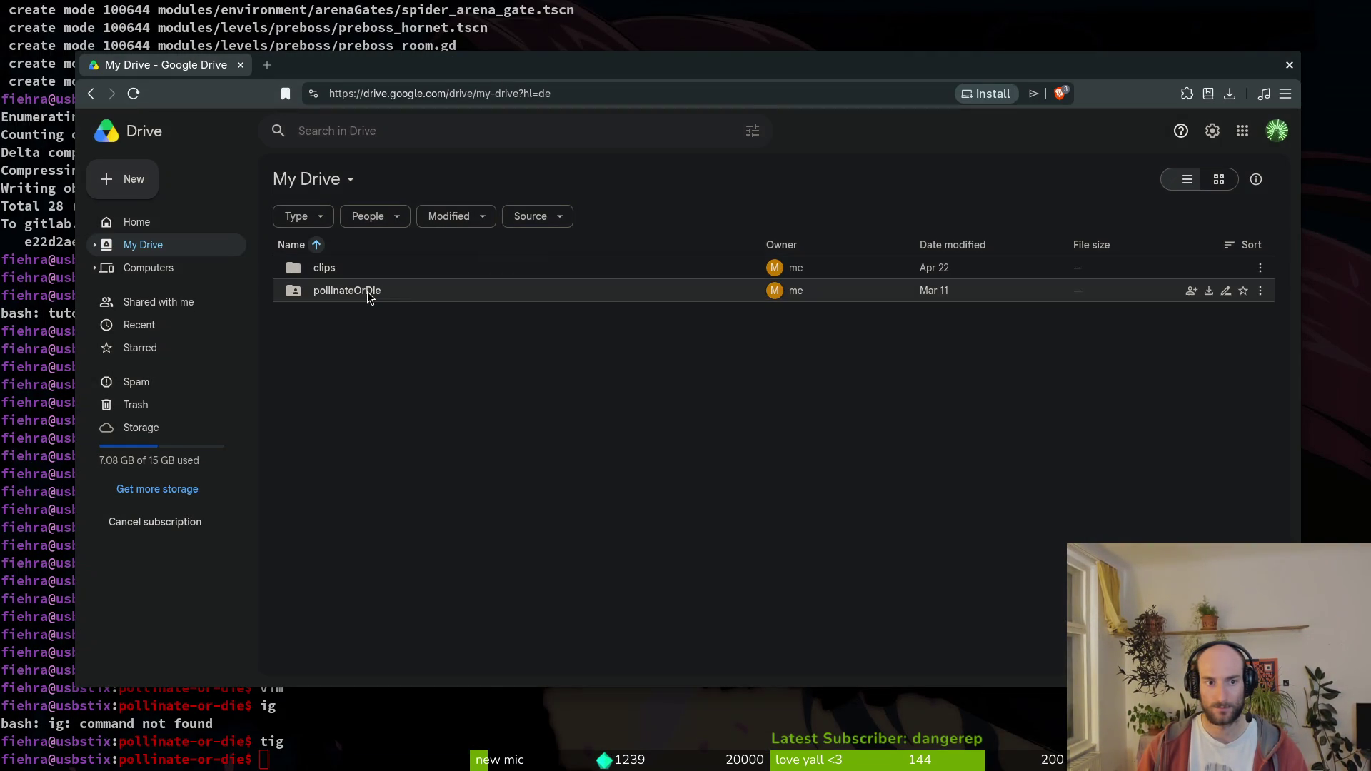
{"action": "key", "text": "super+b"}
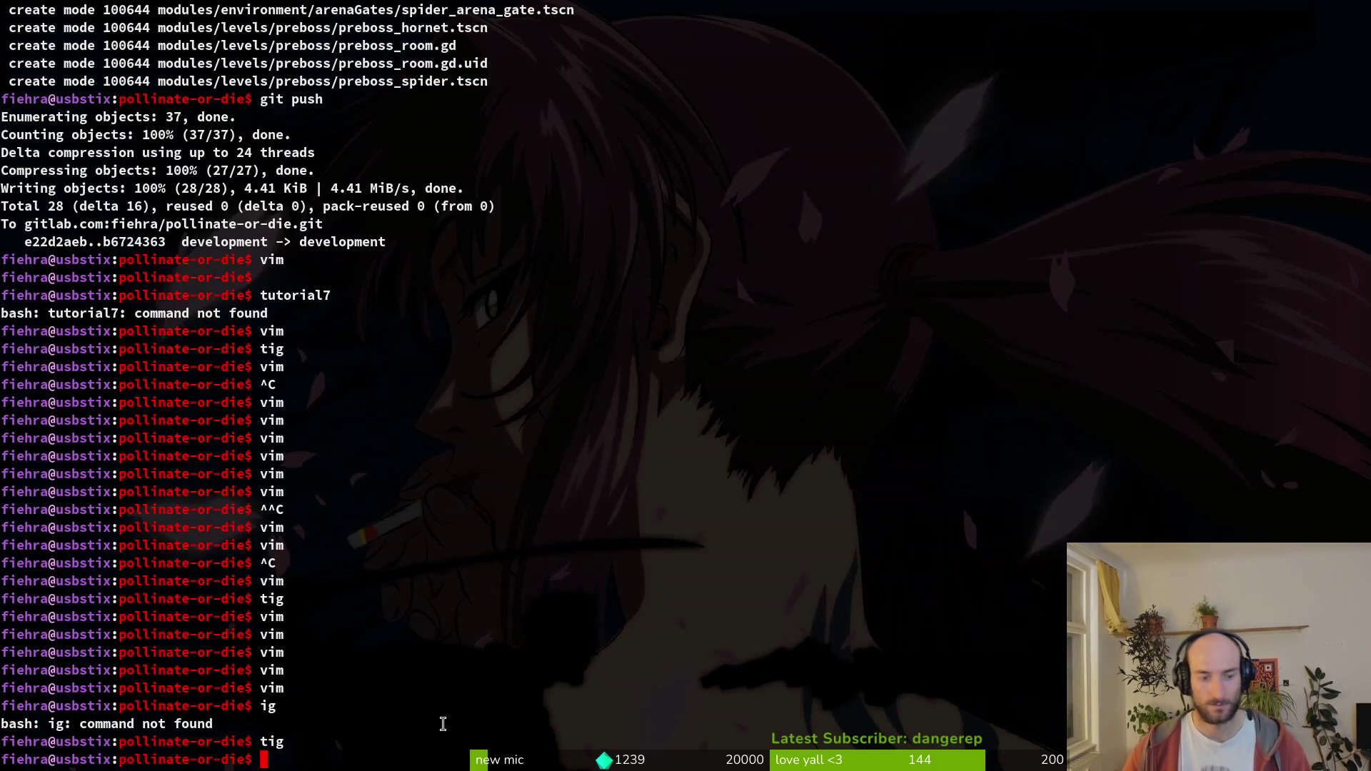
- Open story.manager.gd in Vim with the file finder
{"action": "key", "text": "super+2"}
{"action": "key", "text": "super+1"}
{"action": "type", "text": "rym"}
{"action": "key", "text": "BackSpace"}
{"action": "key", "text": "BackSpace"}
{"action": "key", "text": "BackSpace"}
{"action": "key", "text": "BackSpace"}
{"action": "key", "text": "BackSpace"}
{"action": "key", "text": "BackSpace"}
{"action": "type", "text": "story"}
{"action": "key", "text": "Return"}
- Copy the three-line friend_T7_2_lines block and paste a duplicate below it
{"action": "key", "text": "ctrl+d"}
{"action": "key", "text": "ctrl+d"}
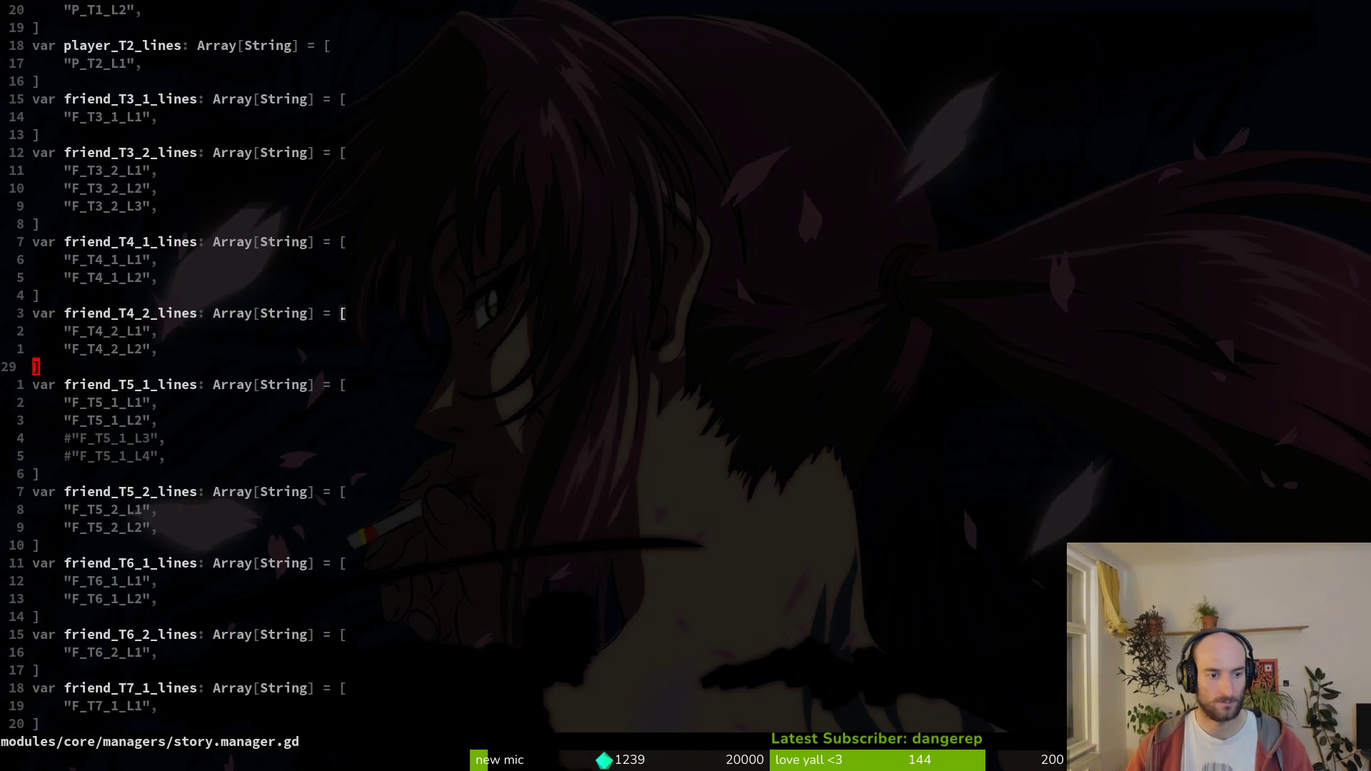
{"action": "key", "text": "j"}
{"action": "key", "text": "shift+v"}
{"action": "key", "text": "j"}
{"action": "key", "text": "j"}
{"action": "key", "text": "y"}
{"action": "key", "text": "j"}
{"action": "key", "text": "p"}
- Rename the pasted array to friend_T8_1_lines and save
{"action": "key", "text": "w"}
{"action": "key", "text": "E"}
{"action": "key", "text": "b"}
{"action": "key", "text": "f"}
{"action": "key", "text": "7"}
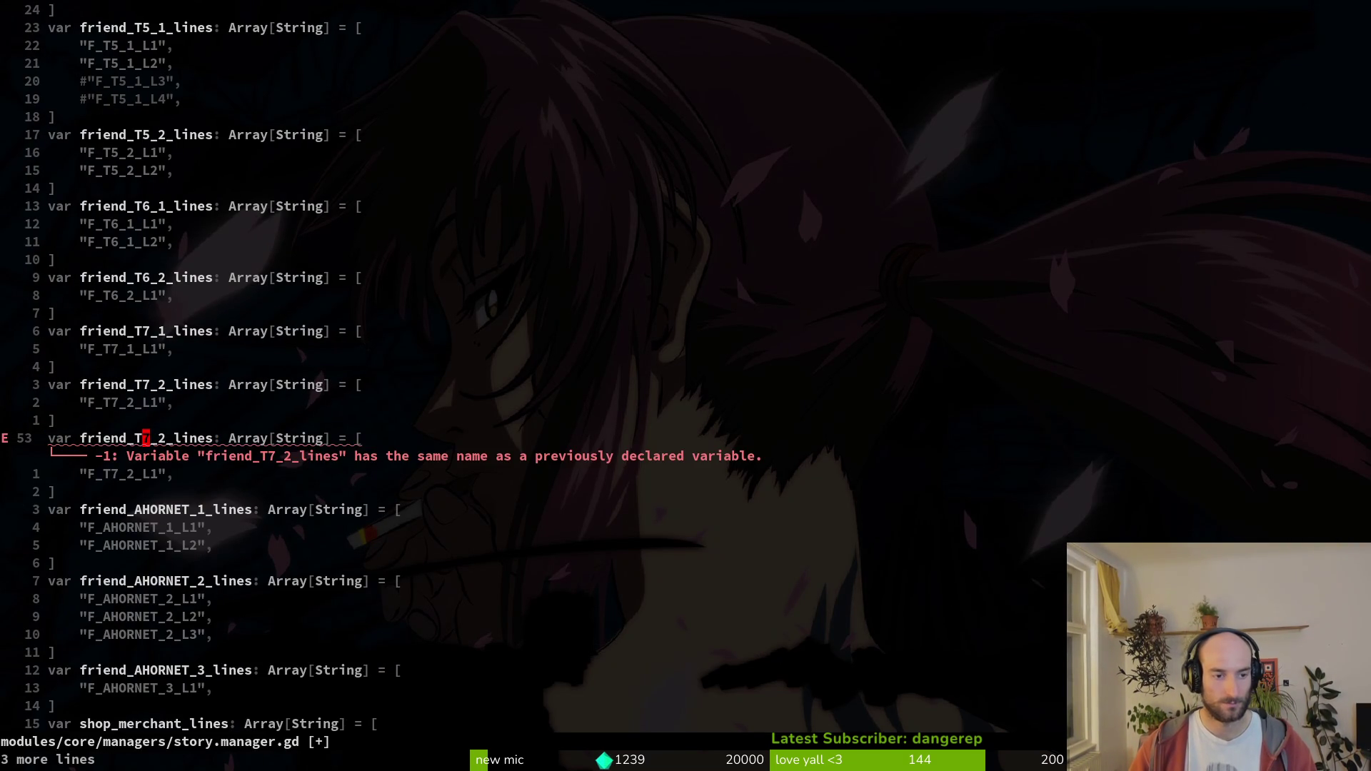
{"action": "key", "text": "f"}
{"action": "key", "text": "2"}
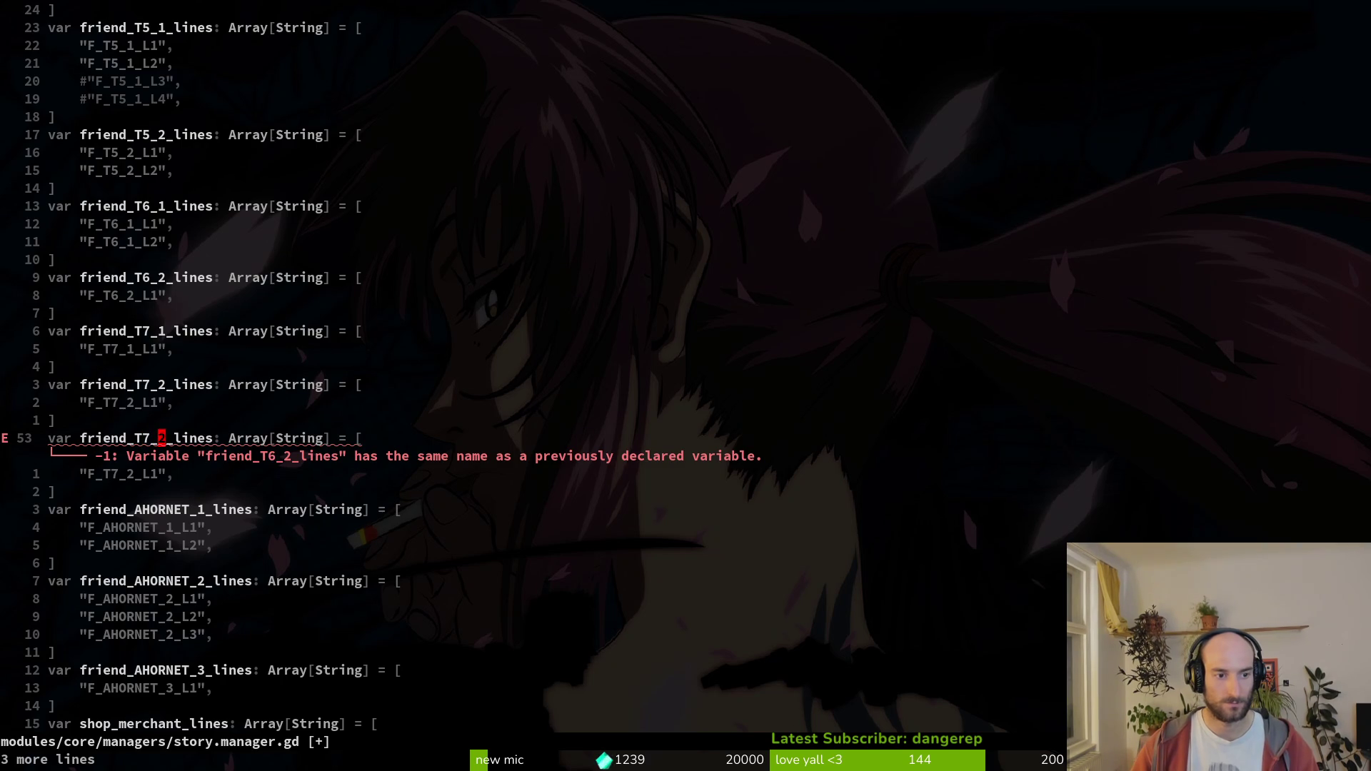
{"action": "key", "text": "h"}
{"action": "key", "text": "h"}
{"action": "key", "text": "r"}
{"action": "key", "text": "8"}
{"action": "key", "text": "l"}
{"action": "key", "text": "l"}
{"action": "type", "text": "r1"}
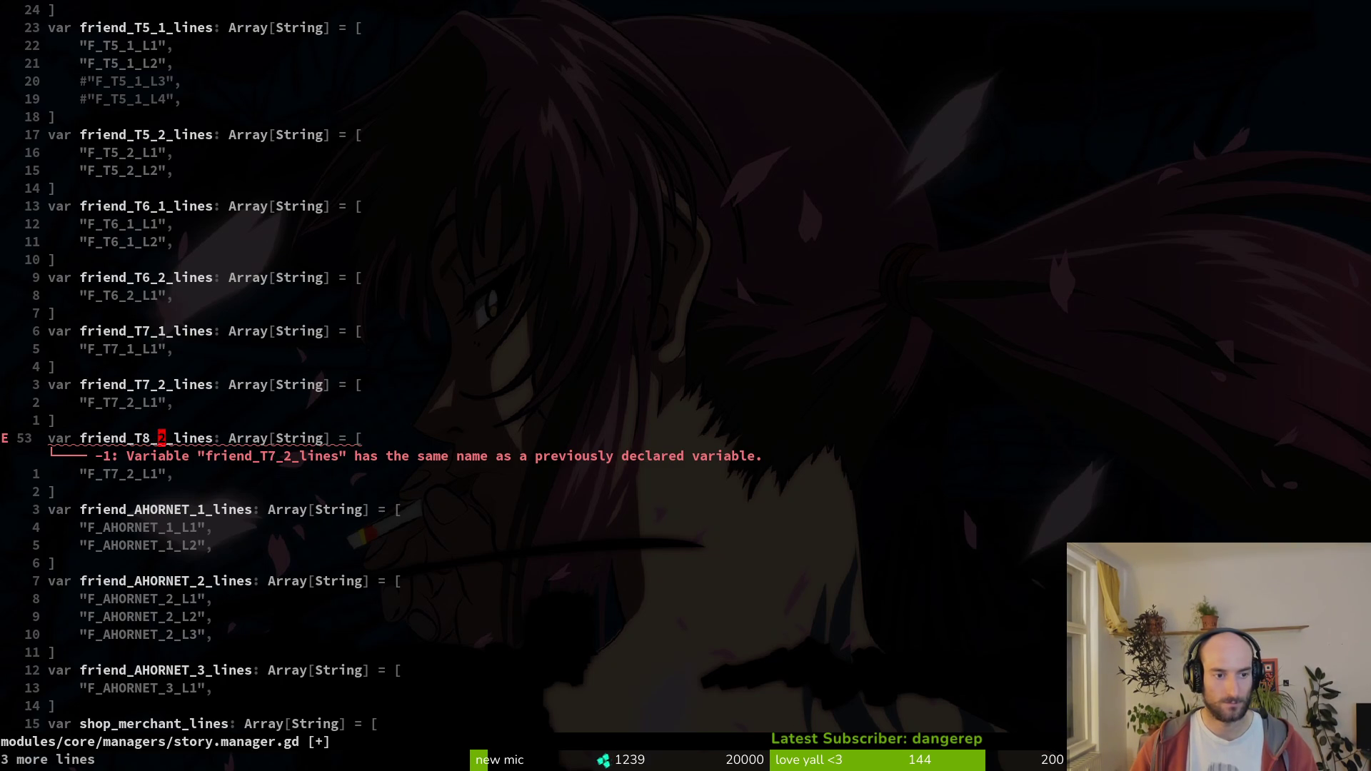
{"action": "type", "text": ":w"}
{"action": "key", "text": "Return"}
- Change the copied entry key from F_T7_2_L1 to F_T8_1_L1 and save
{"action": "key", "text": "j"}
{"action": "key", "text": "asciicircum"}
{"action": "key", "text": "f"}
{"action": "key", "text": "7"}
{"action": "key", "text": "l"}
{"action": "key", "text": "l"}
{"action": "key", "text": "r"}
{"action": "key", "text": "3"}
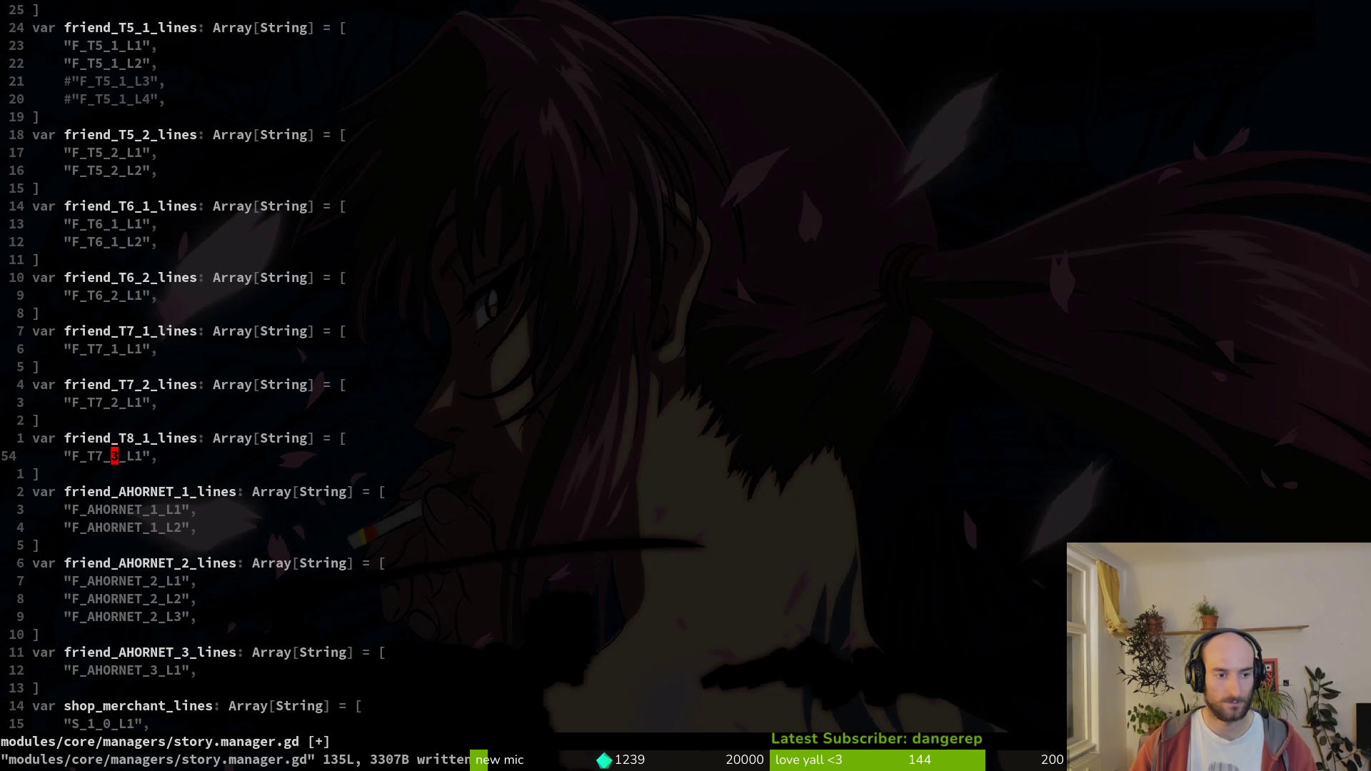
{"action": "key", "text": "h"}
{"action": "key", "text": "h"}
{"action": "type", "text": "r8:w"}
{"action": "key", "text": "Return"}
- Duplicate the entry as F_T8_1_L2, save, then open the pollinateOrDie folder in Google Drive
{"action": "key", "text": "y"}
{"action": "key", "text": "y"}
{"action": "key", "text": "p"}
{"action": "key", "text": "t"}
{"action": "key", "text": "comma"}
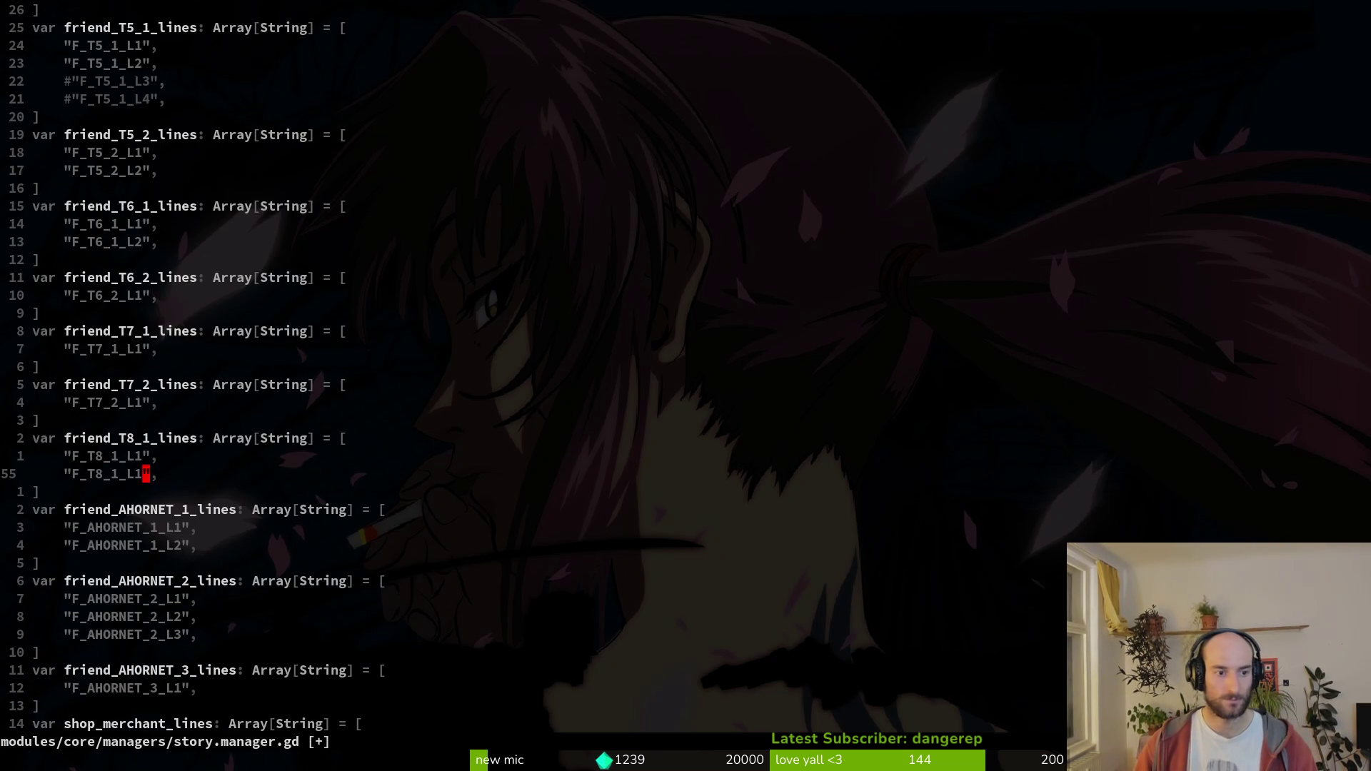
{"action": "key", "text": "h"}
{"action": "type", "text": "s"}
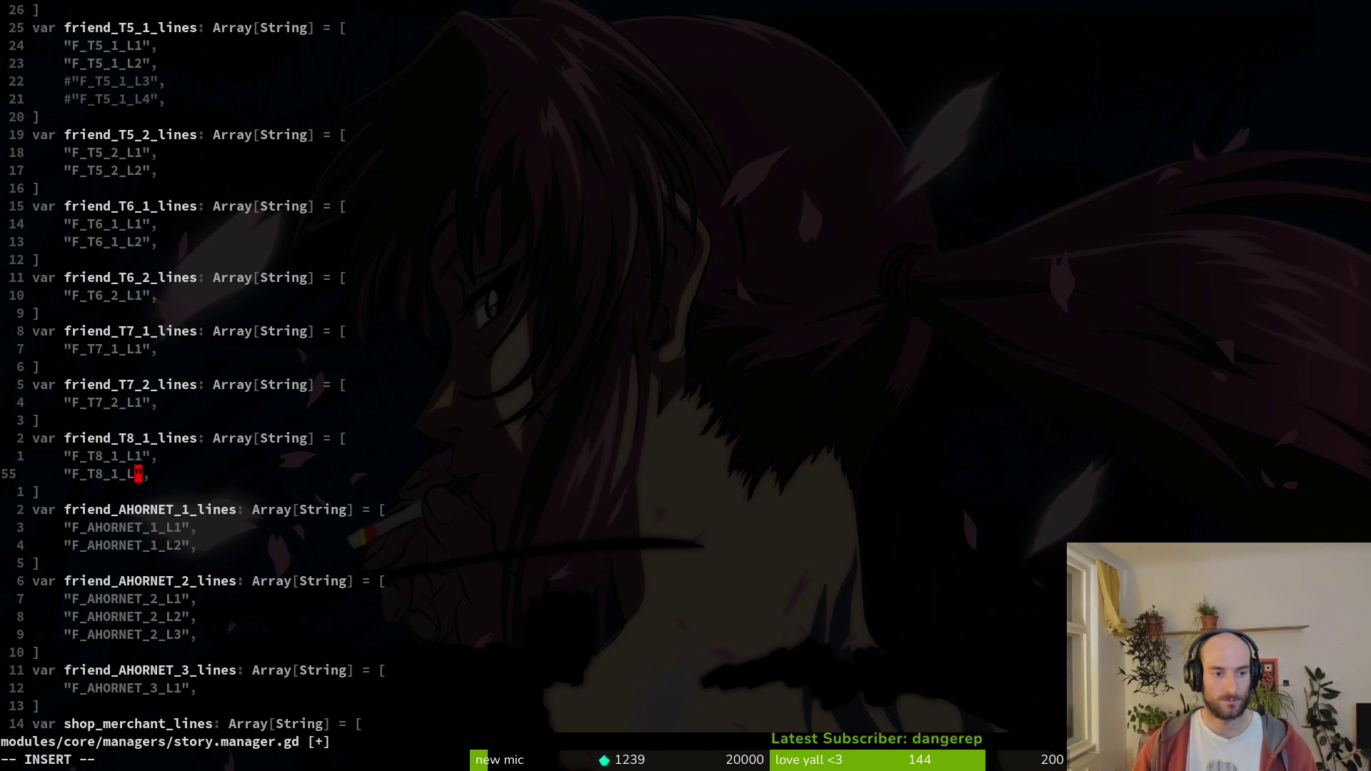
{"action": "type", "text": "2"}
{"action": "key", "text": "Escape"}
{"action": "type", "text": ":w"}
{"action": "key", "text": "Return"}
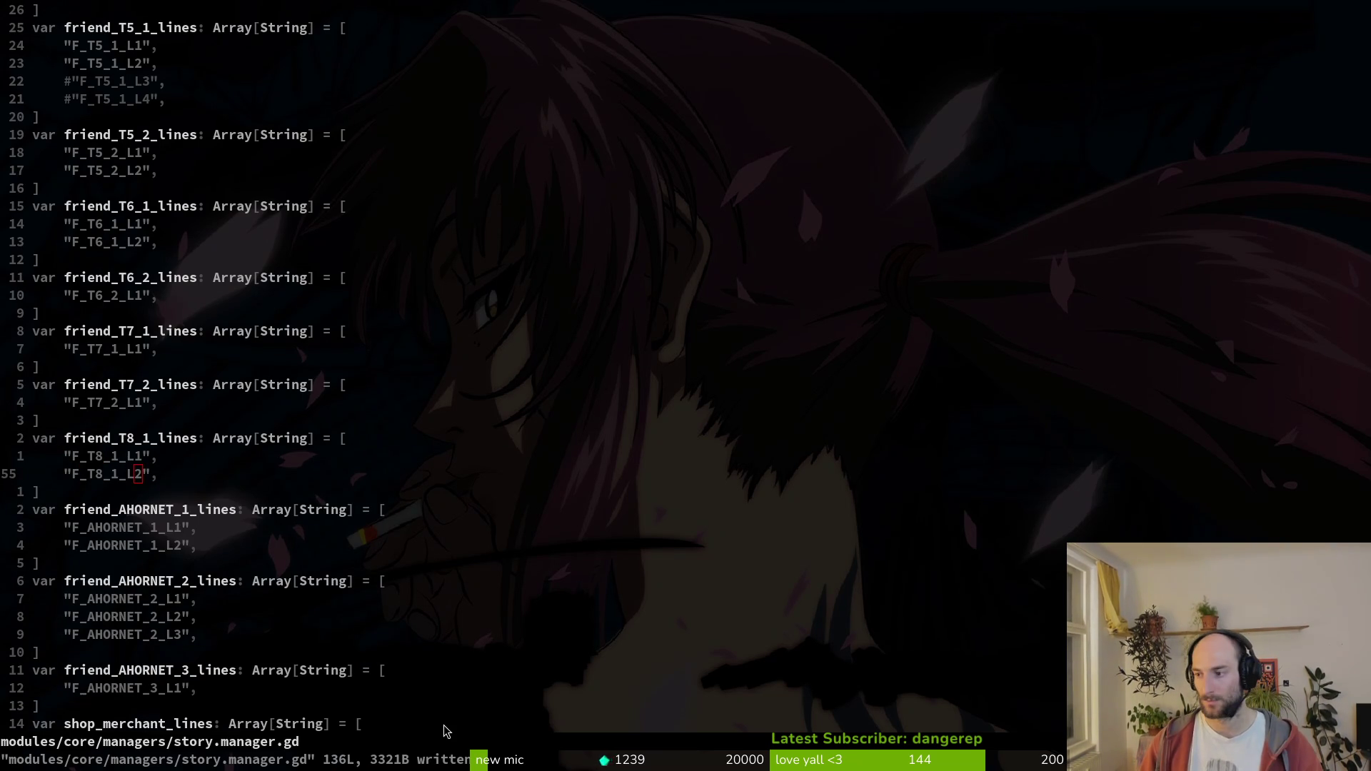
{"action": "key", "text": "super+minus"}
{"action": "double_click", "coordinate": [384, 297]}
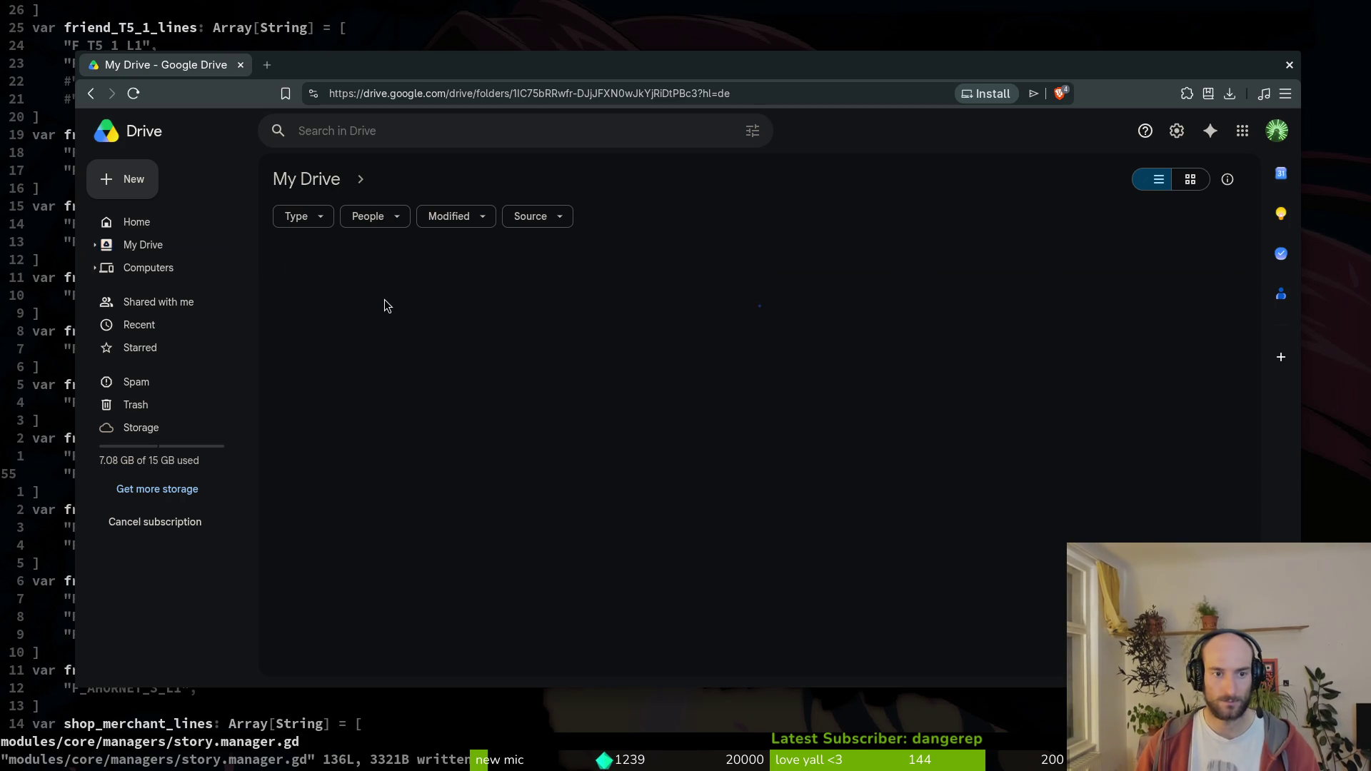
- Open the gameLocale spreadsheet from gameLocalization, scroll down and start editing the leftover key in A298
{"action": "double_click", "coordinate": [360, 273]}
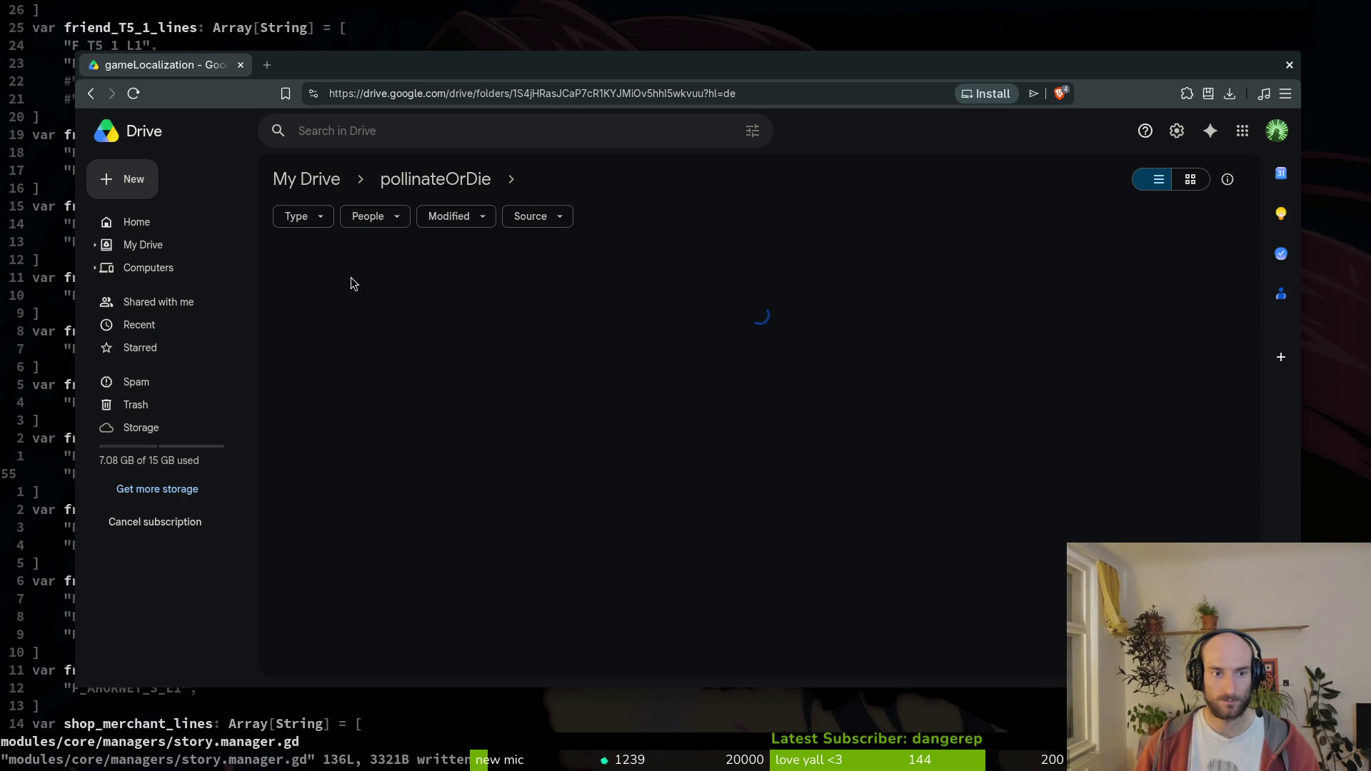
{"action": "double_click", "coordinate": [345, 269]}
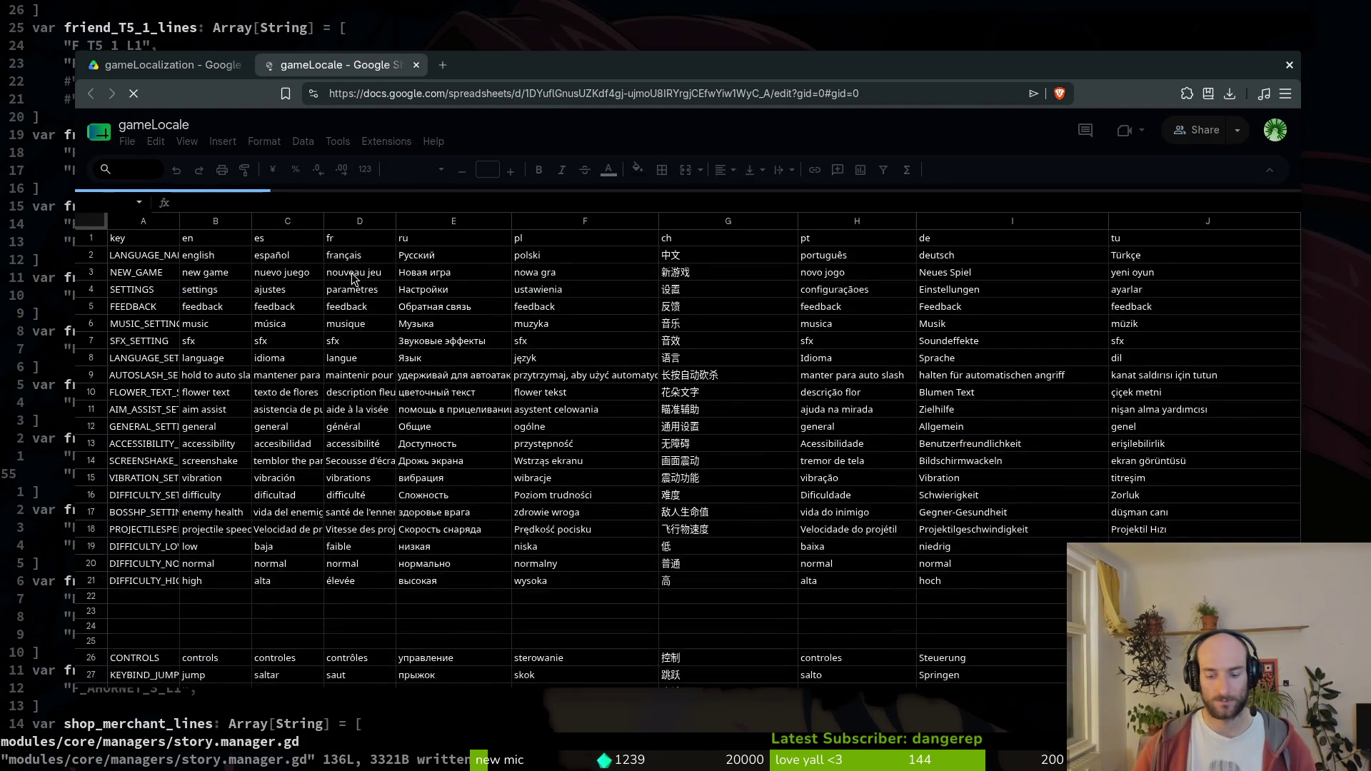
{"action": "scroll", "coordinate": [447, 429], "scroll_direction": "down", "scroll_amount": 10}
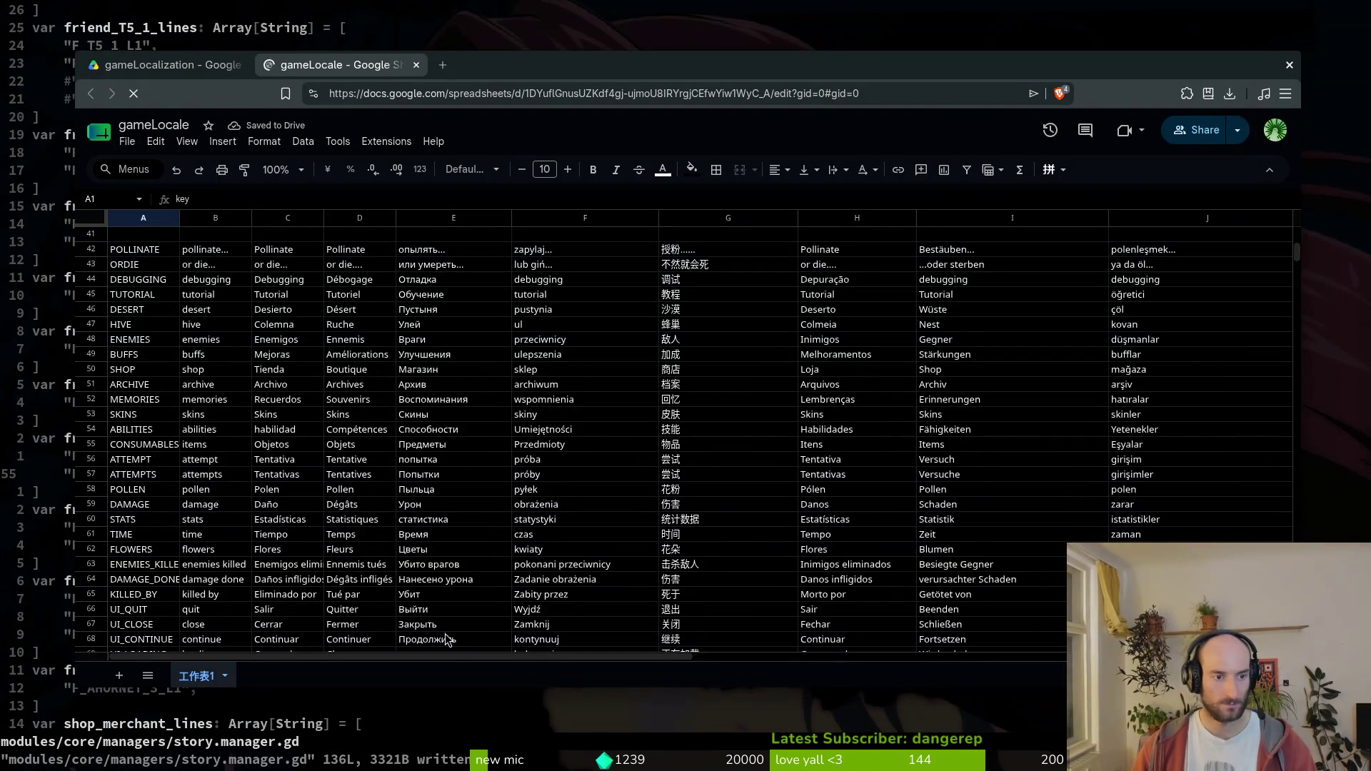
{"action": "scroll", "coordinate": [393, 410], "scroll_direction": "down", "scroll_amount": 10}
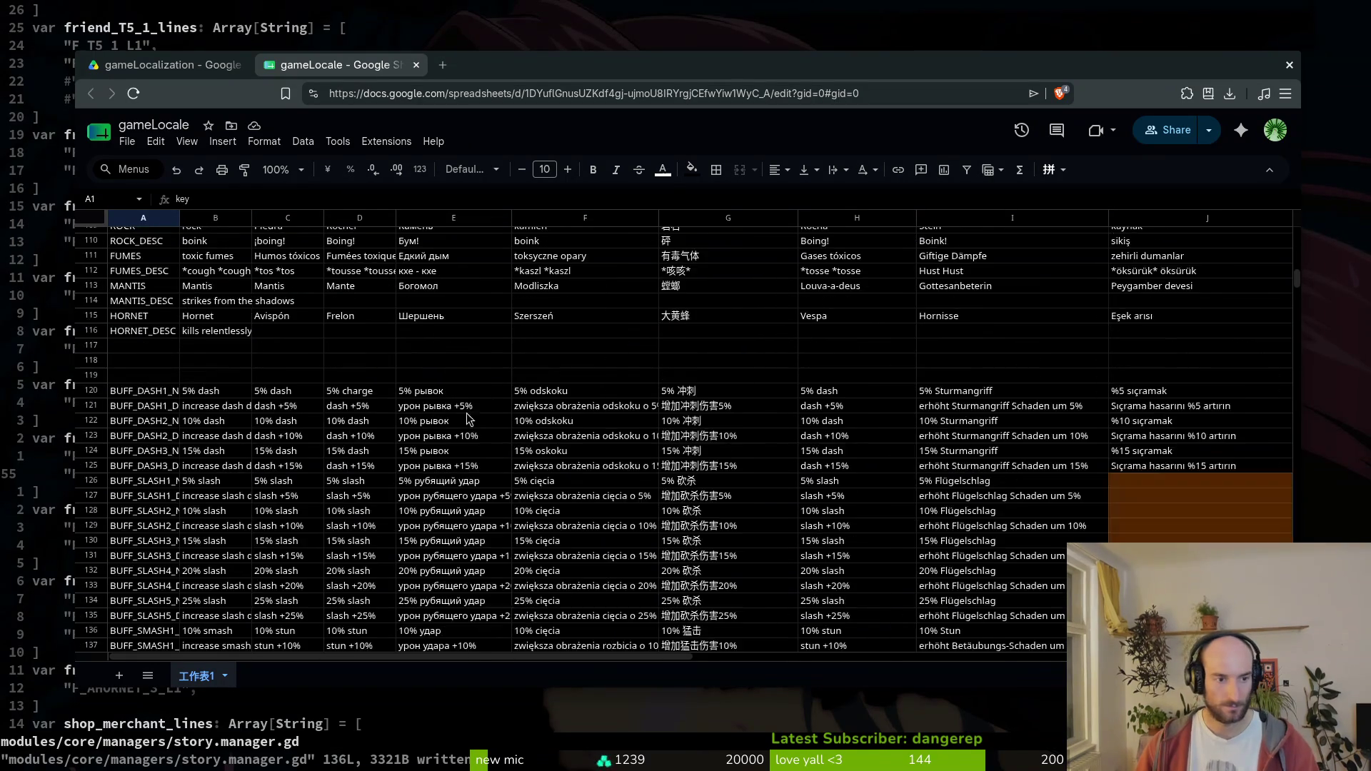
{"action": "scroll", "coordinate": [392, 409], "scroll_direction": "down", "scroll_amount": 20}
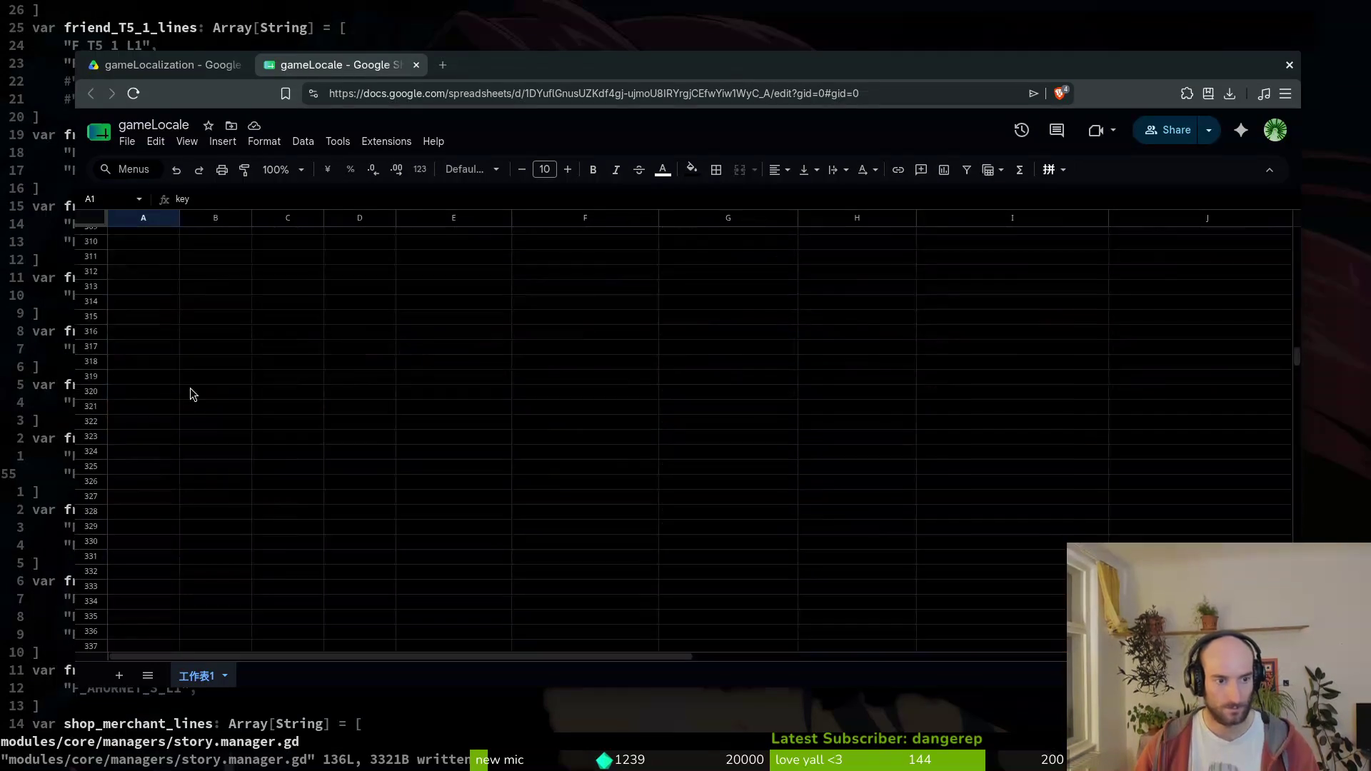
{"action": "scroll", "coordinate": [150, 528], "scroll_direction": "down", "scroll_amount": 4}
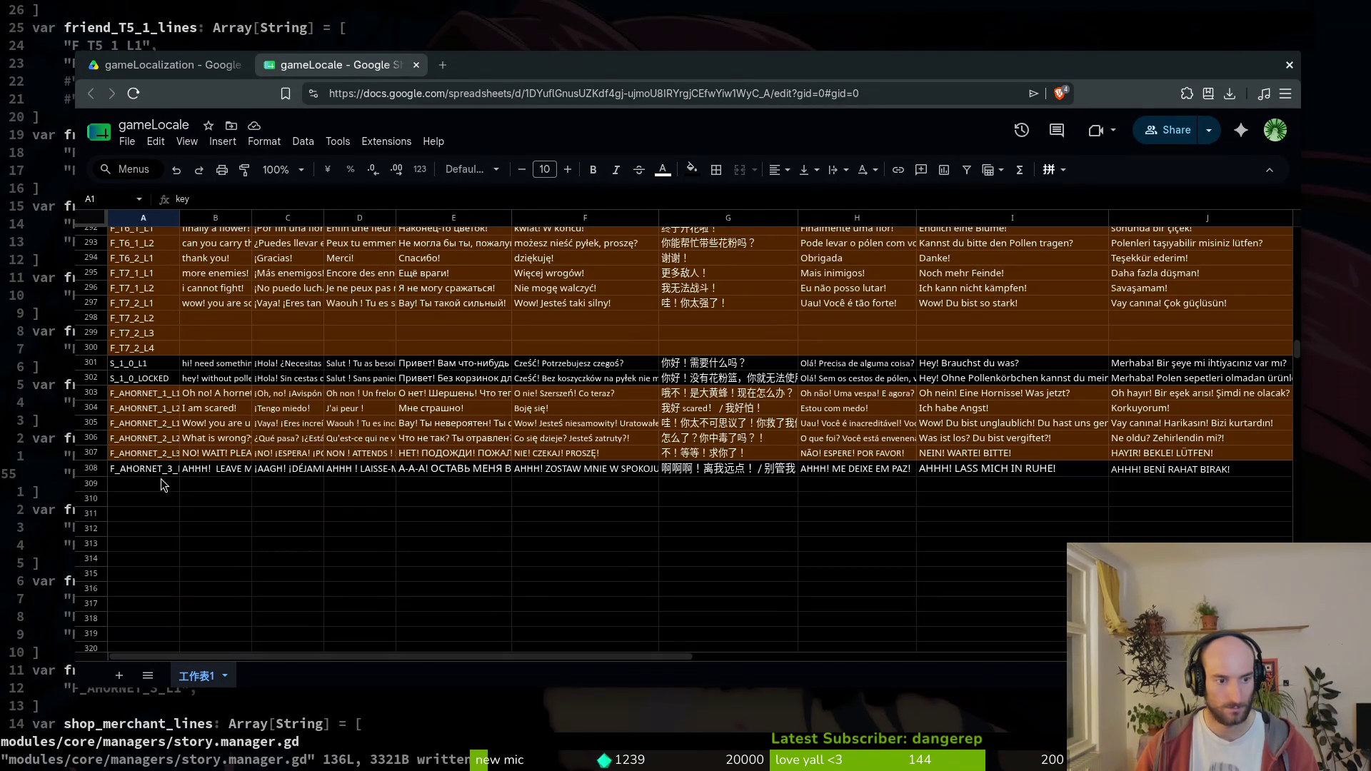
{"action": "left_click", "coordinate": [137, 354]}
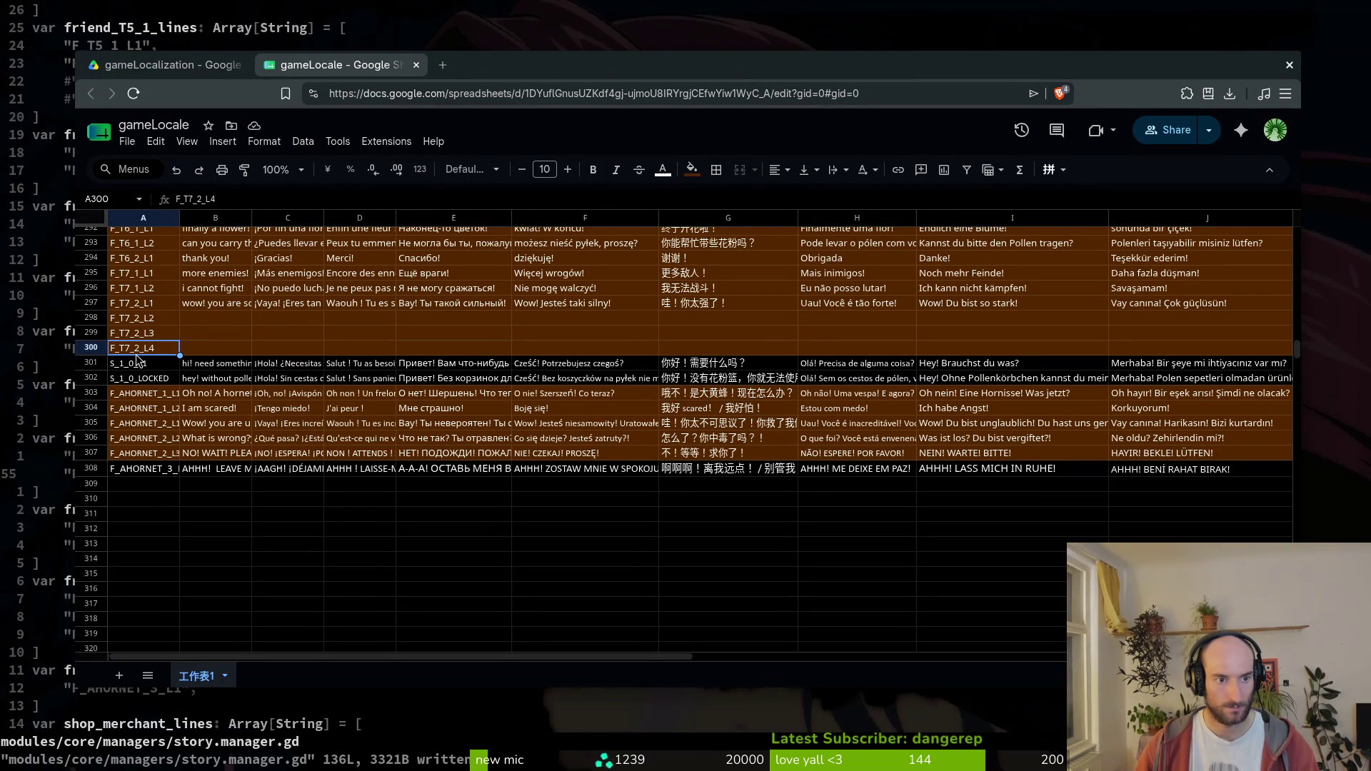
{"action": "left_click", "coordinate": [138, 323]}
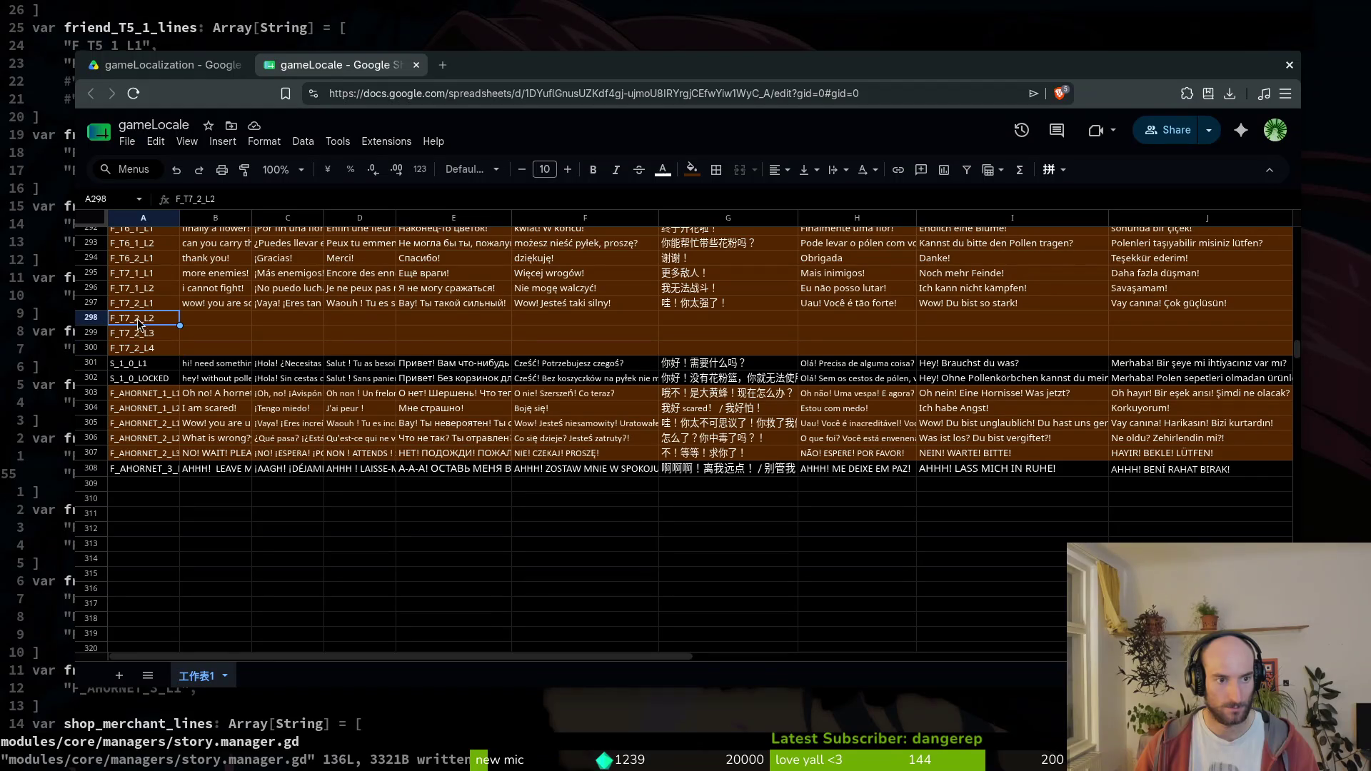
{"action": "left_click", "coordinate": [194, 198]}
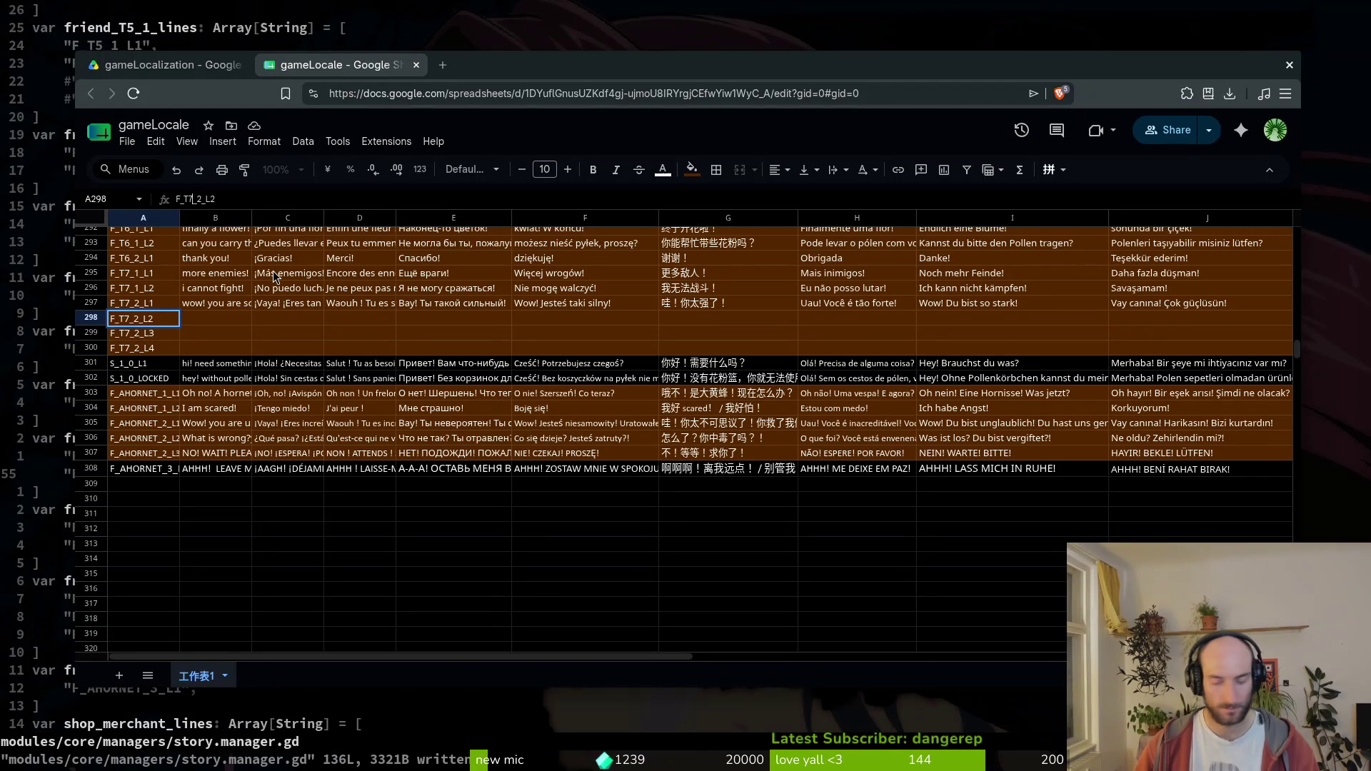
- Rename the key in A298 to F_T8_1_L1
{"action": "key", "text": "BackSpace"}
{"action": "type", "text": "8"}
{"action": "key", "text": "Right"}
{"action": "key", "text": "Delete"}
{"action": "type", "text": "1"}
{"action": "key", "text": "End"}
{"action": "key", "text": "BackSpace"}
{"action": "type", "text": "1"}
{"action": "key", "text": "Return"}
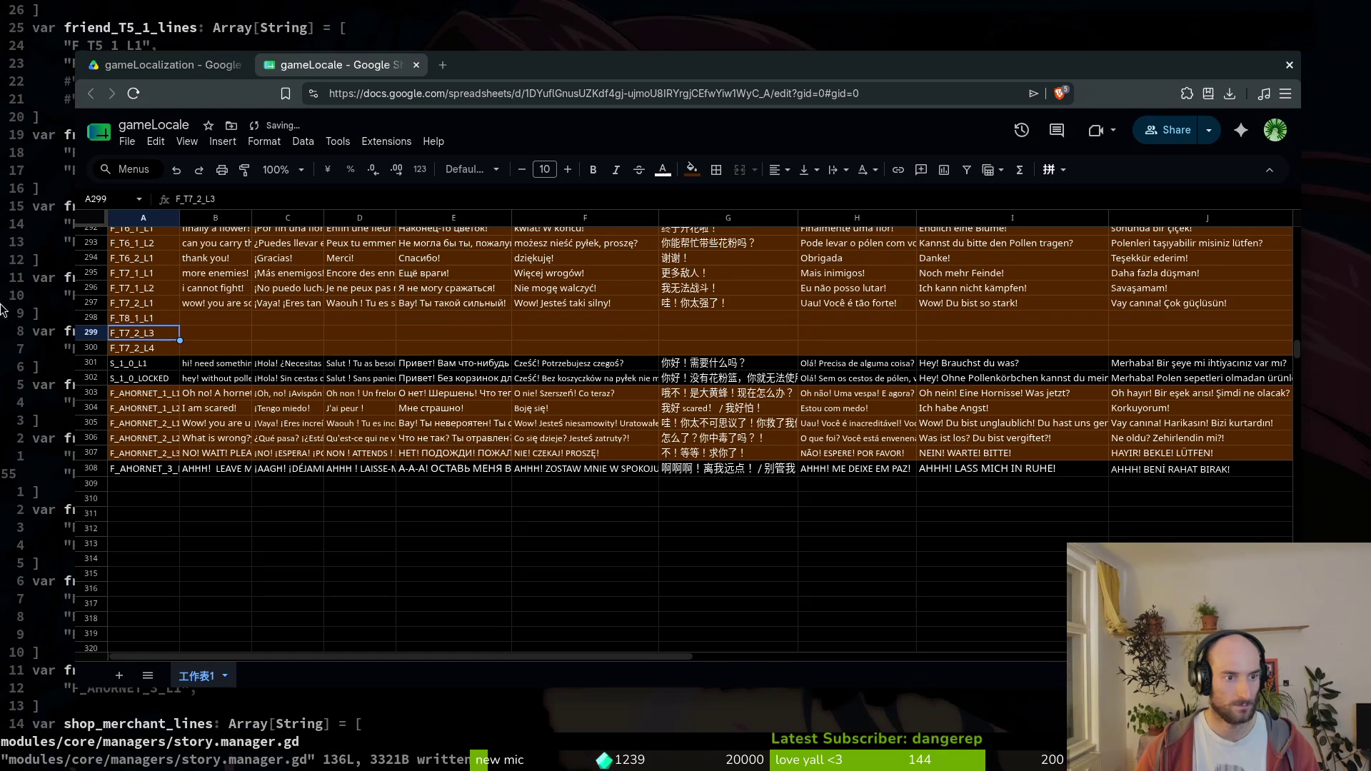
- Copy the key into A299 as F_T8_1_L2 and clear the leftover F_T7_2_L4 in A300
{"action": "key", "text": "Up"}
{"action": "key", "text": "ctrl+c"}
{"action": "key", "text": "Down"}
{"action": "key", "text": "ctrl+v"}
{"action": "left_click", "coordinate": [150, 351]}
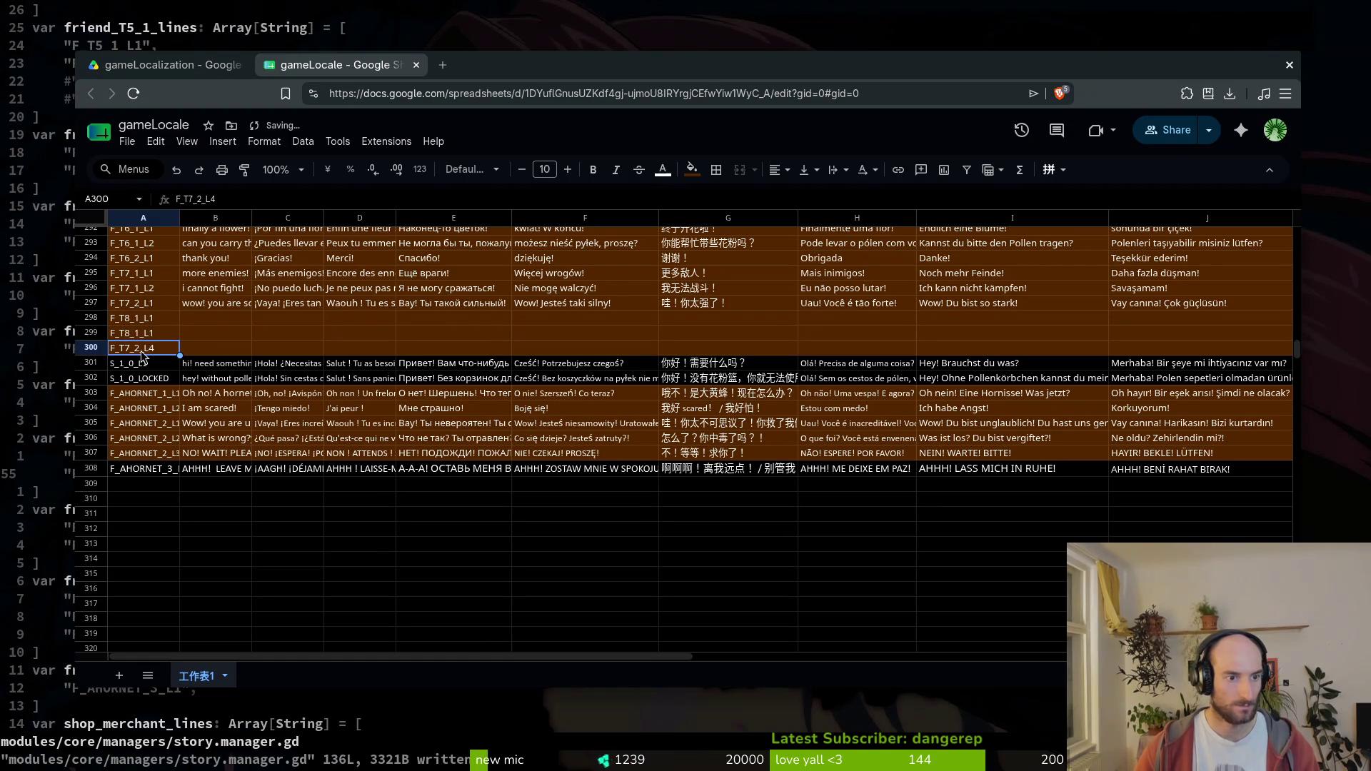
{"action": "key", "text": "Delete"}
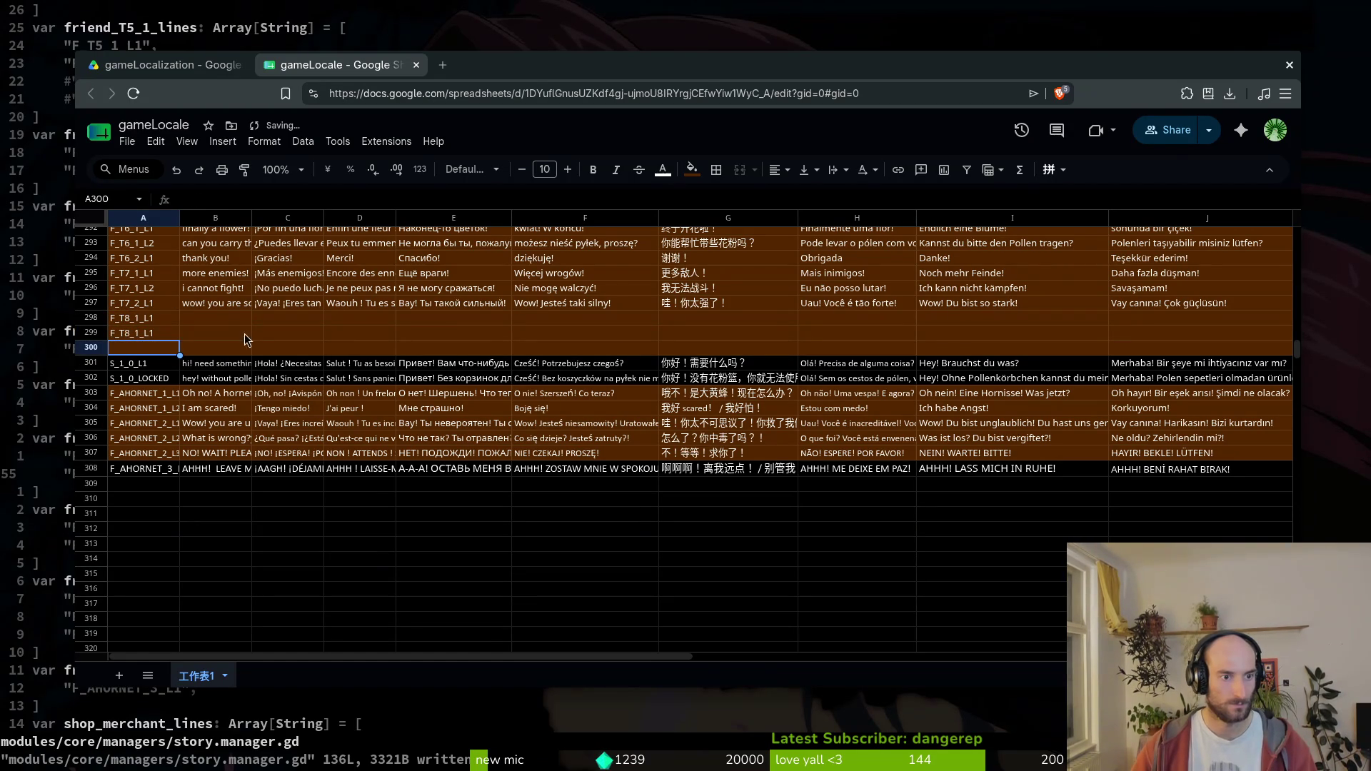
{"action": "left_click", "coordinate": [136, 330]}
{"action": "left_click", "coordinate": [240, 200]}
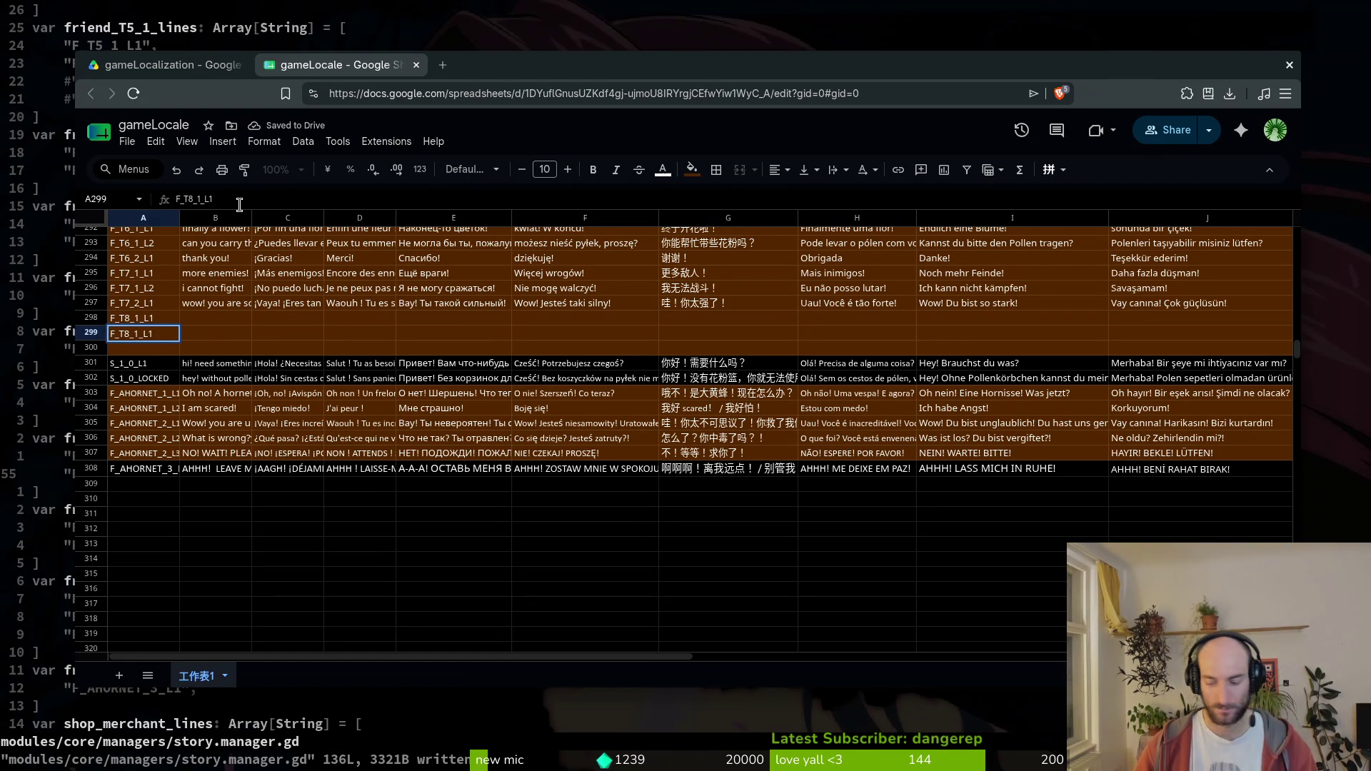
{"action": "type", "text": "2"}
{"action": "key", "text": "Return"}
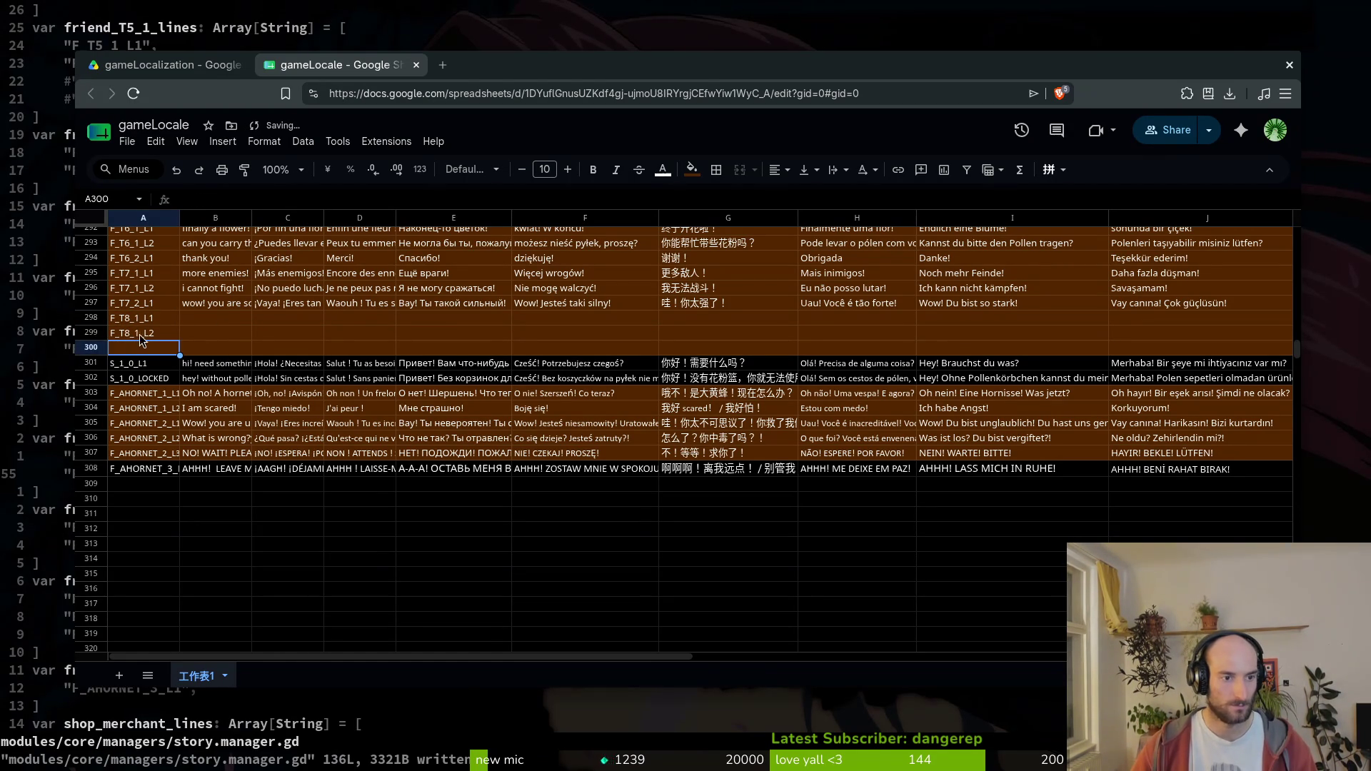
- Select both new keys, then move to the English cell for F_T8_1_L1
{"action": "left_click", "coordinate": [145, 323]}
{"action": "left_click", "coordinate": [153, 337], "text": "shift"}
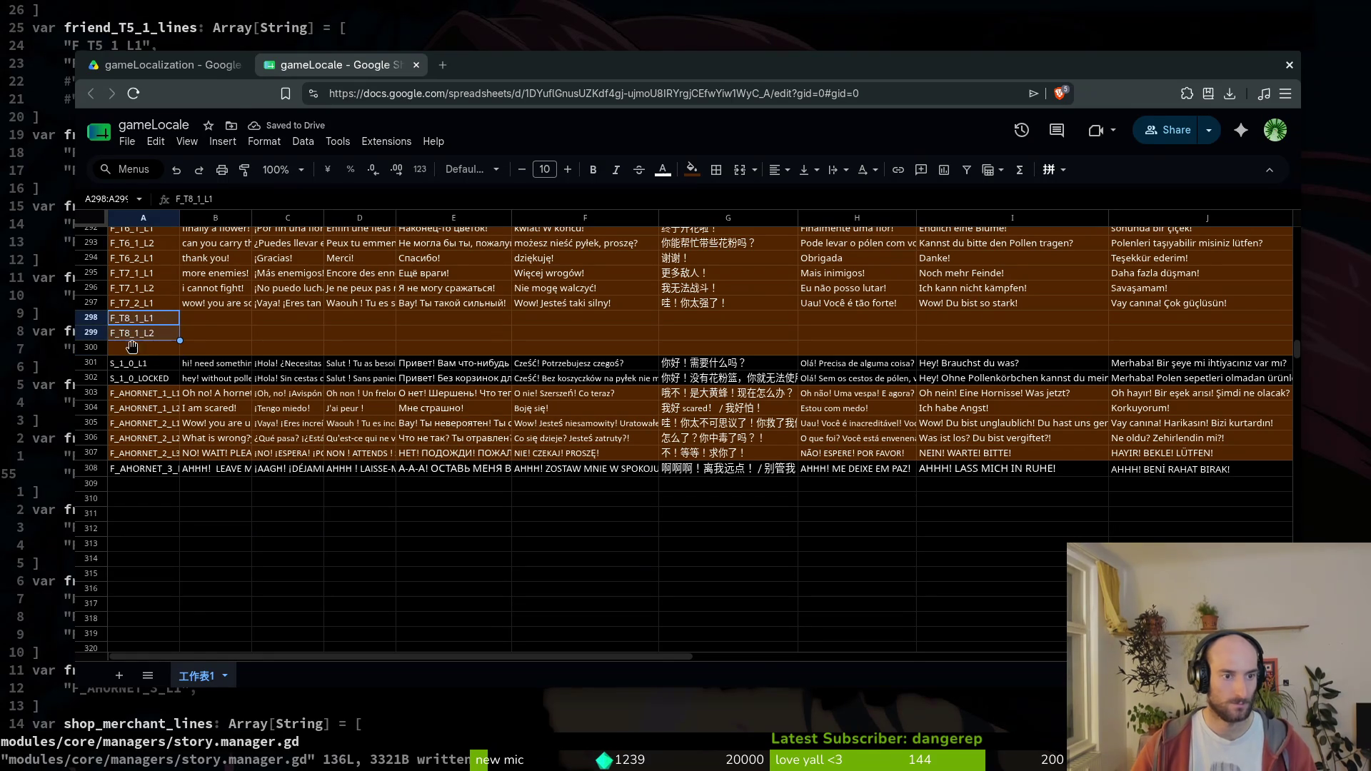
{"action": "left_click", "coordinate": [213, 485]}
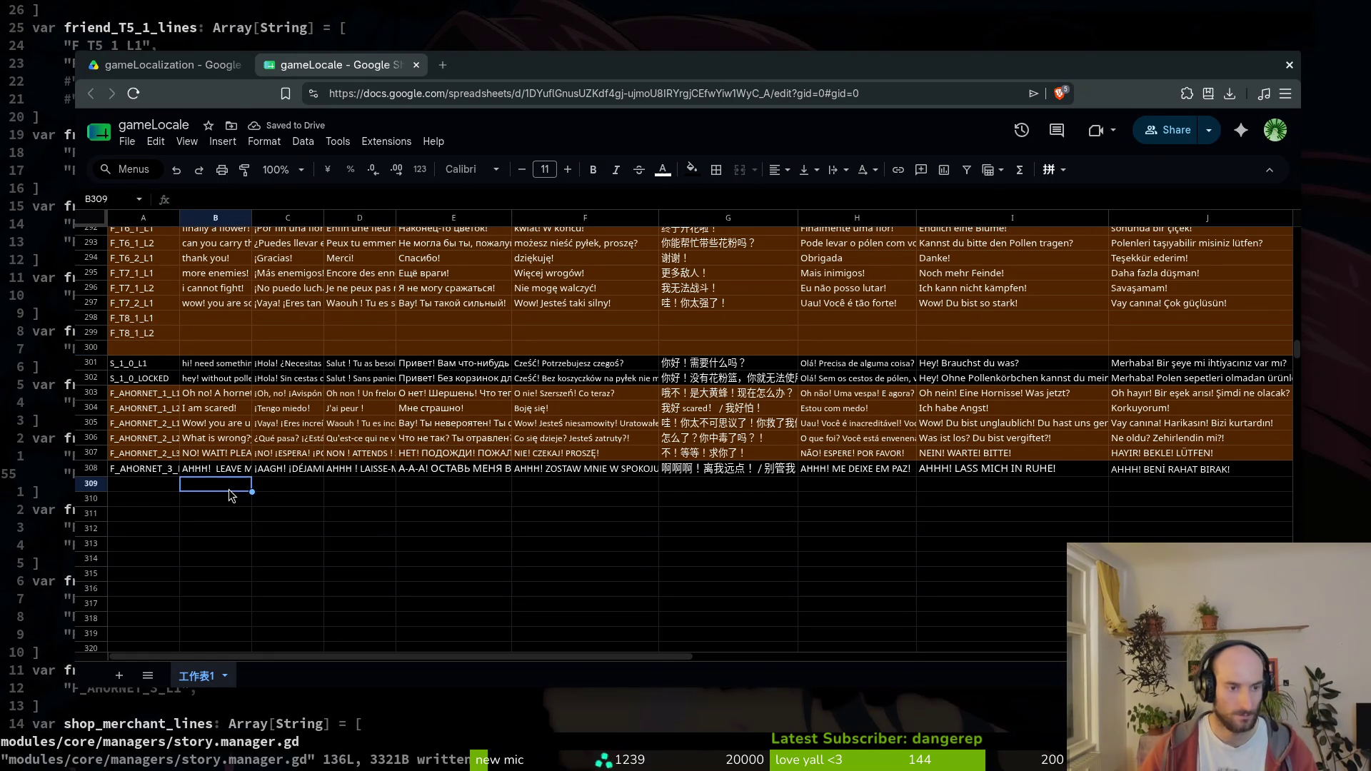
{"action": "left_click", "coordinate": [204, 321]}
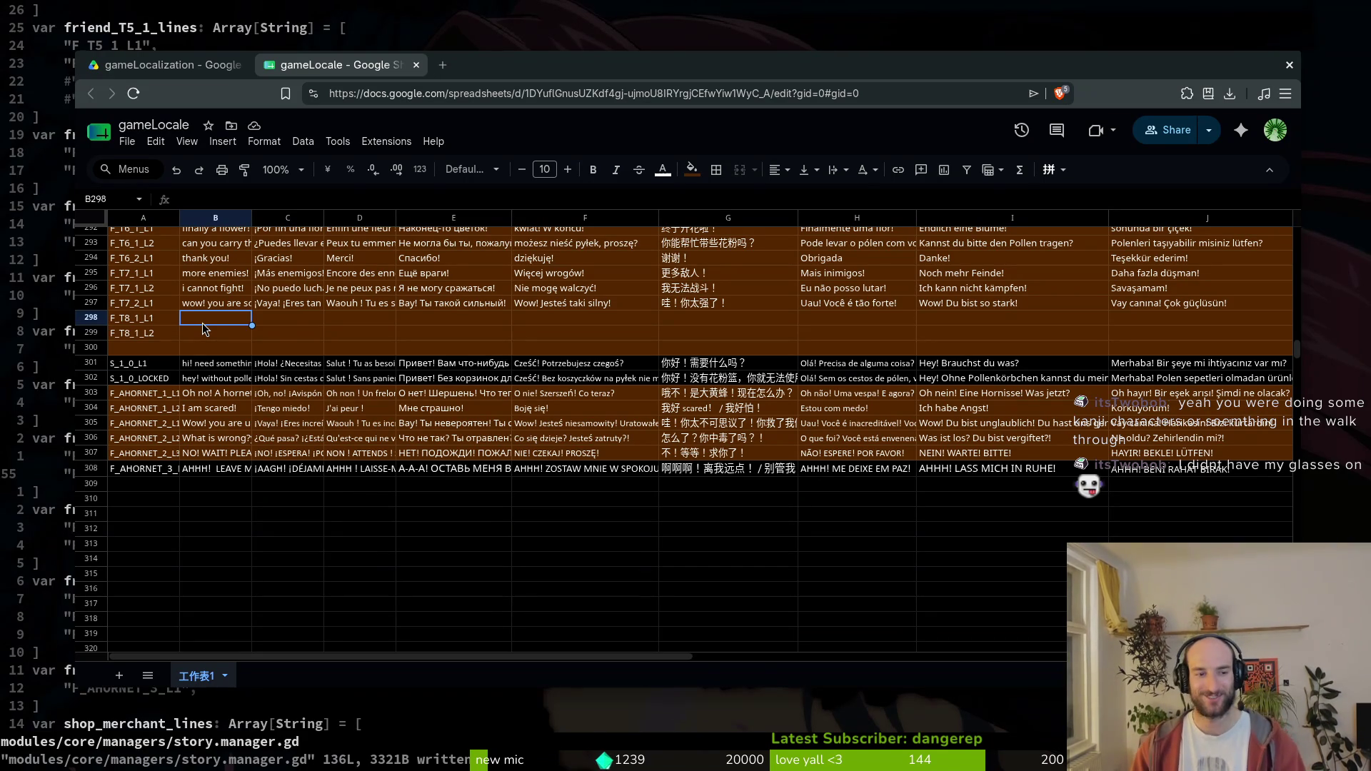
{"action": "key", "text": "Up"}
{"action": "key", "text": "Down"}
{"action": "key", "text": "Up"}
{"action": "key", "text": "Up"}
{"action": "key", "text": "Down"}
{"action": "key", "text": "Down"}
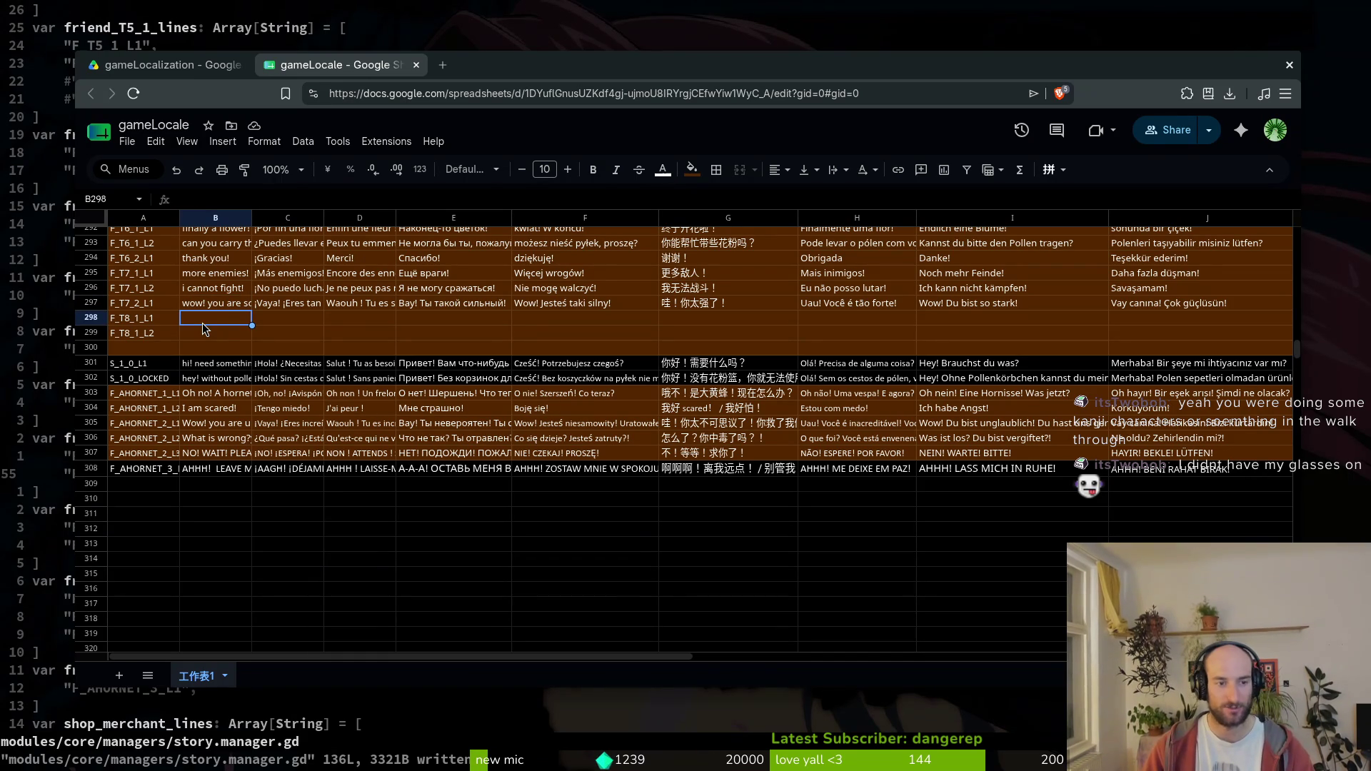
- Enter 'oh no this flower already withered' as the English line in B298
{"action": "type", "text": "this"}
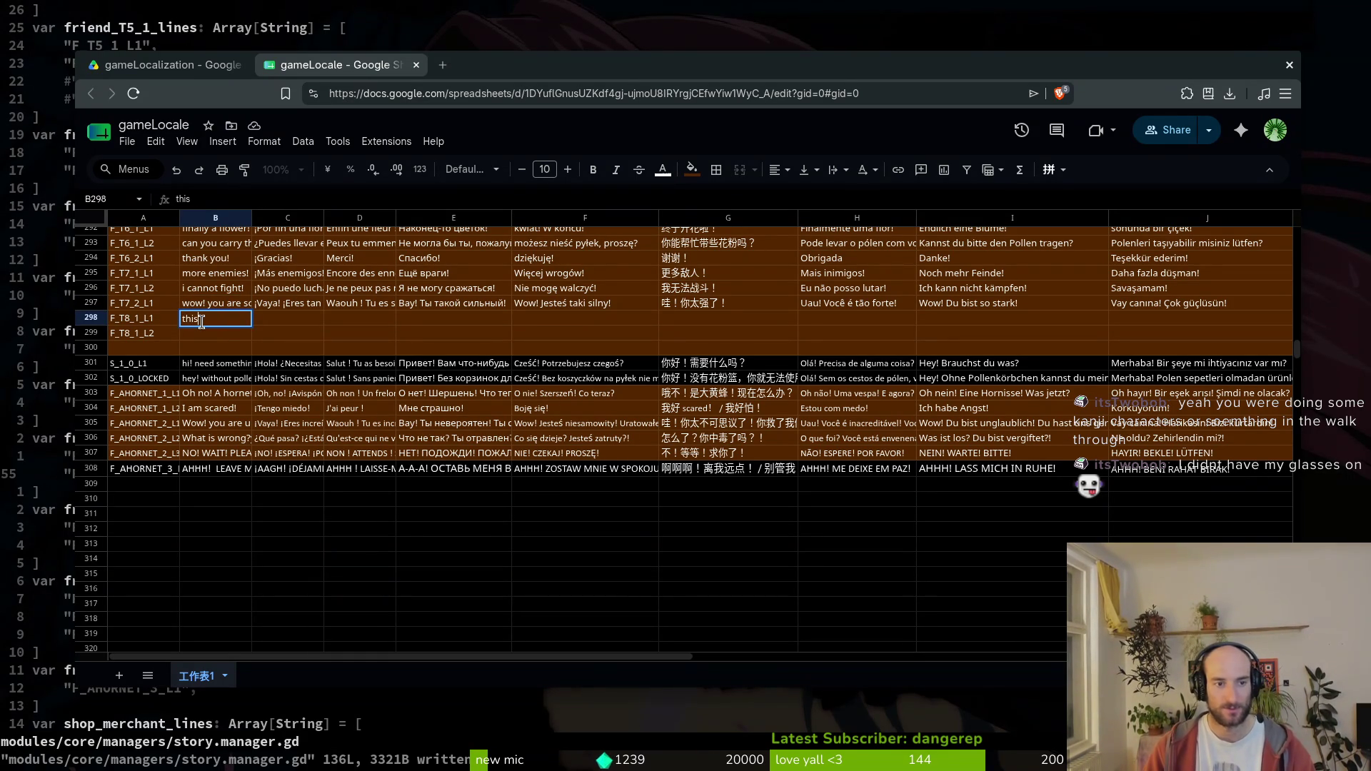
{"action": "key", "text": "BackSpace"}
{"action": "key", "text": "BackSpace"}
{"action": "key", "text": "BackSpace"}
{"action": "type", "text": "oh no this flower a"}
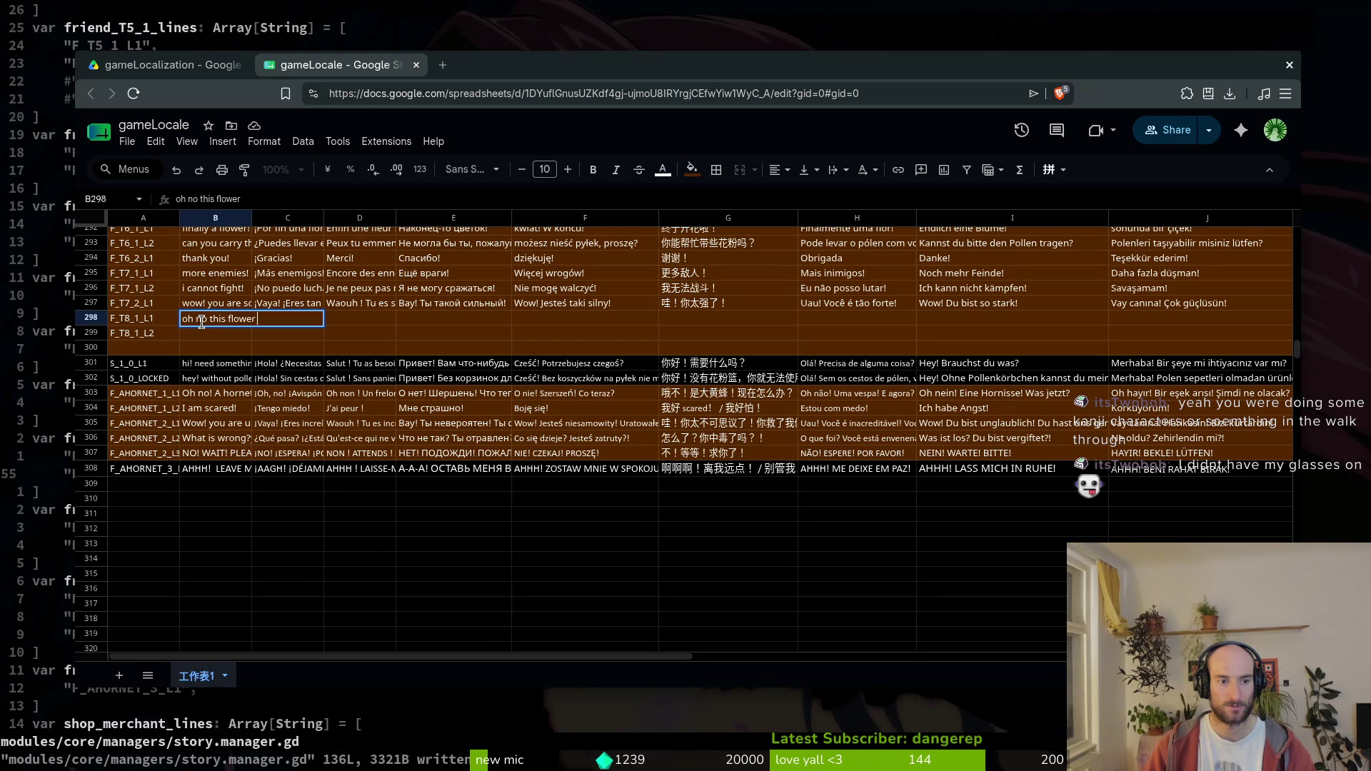
{"action": "type", "text": "lready withered"}
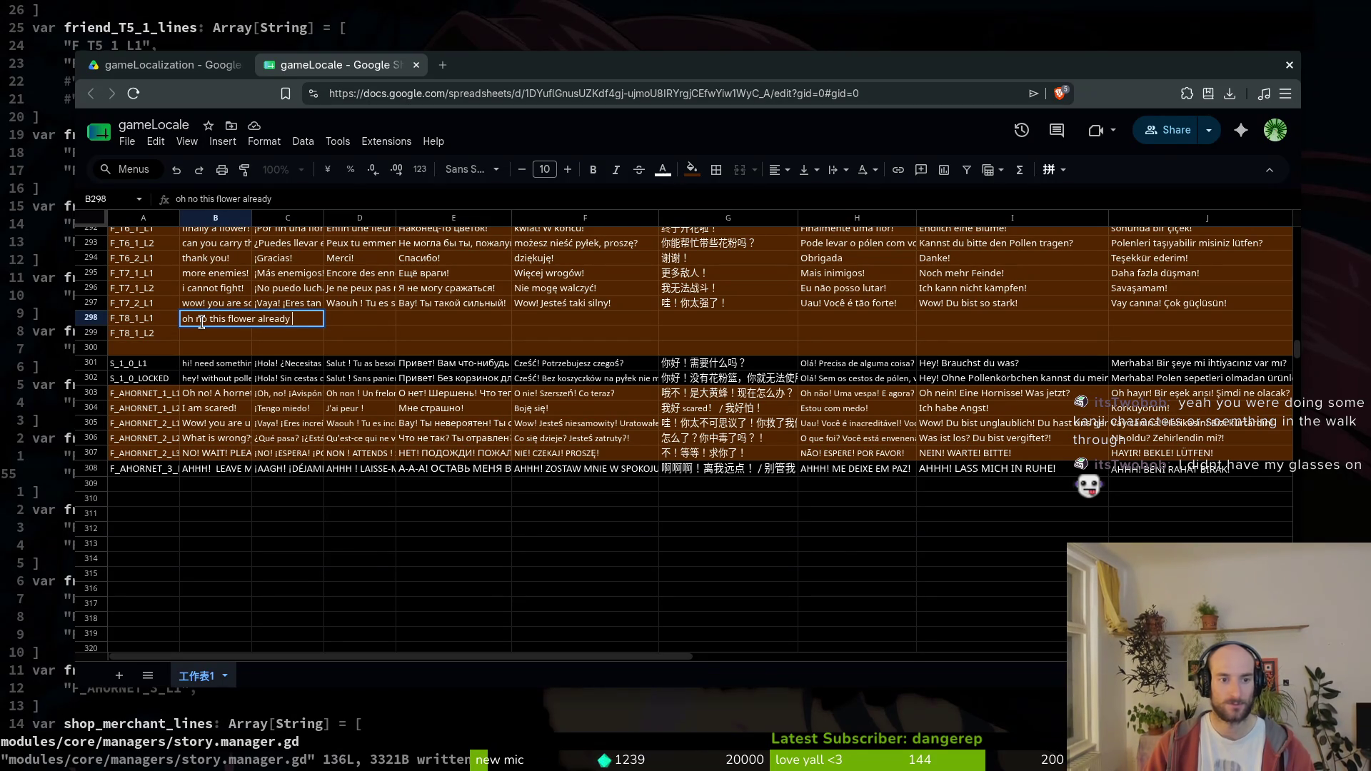
{"action": "key", "text": "Return"}
- Enter 'pollen has become really scarce' in B299, correcting the typos along the way
{"action": "type", "text": "we were too late"}
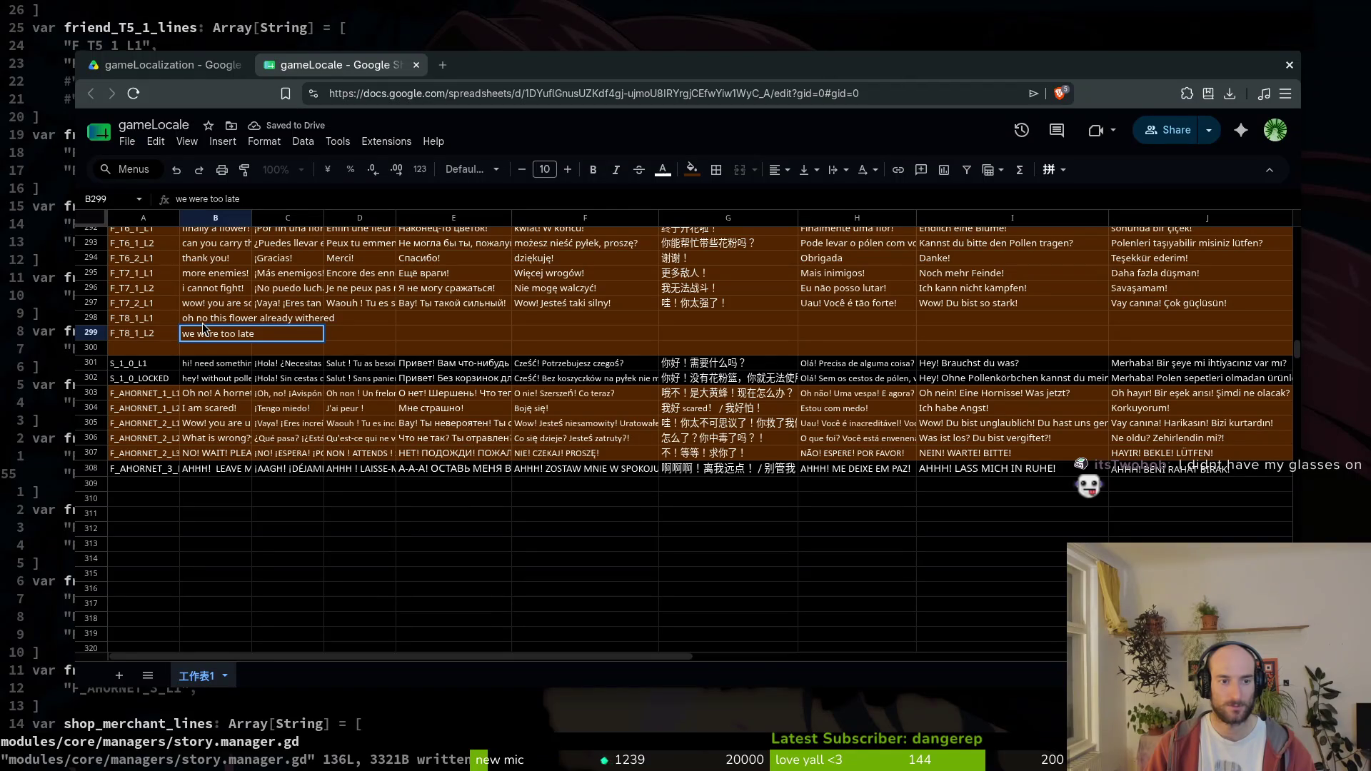
{"action": "key", "text": "BackSpace"}
{"action": "key", "text": "BackSpace"}
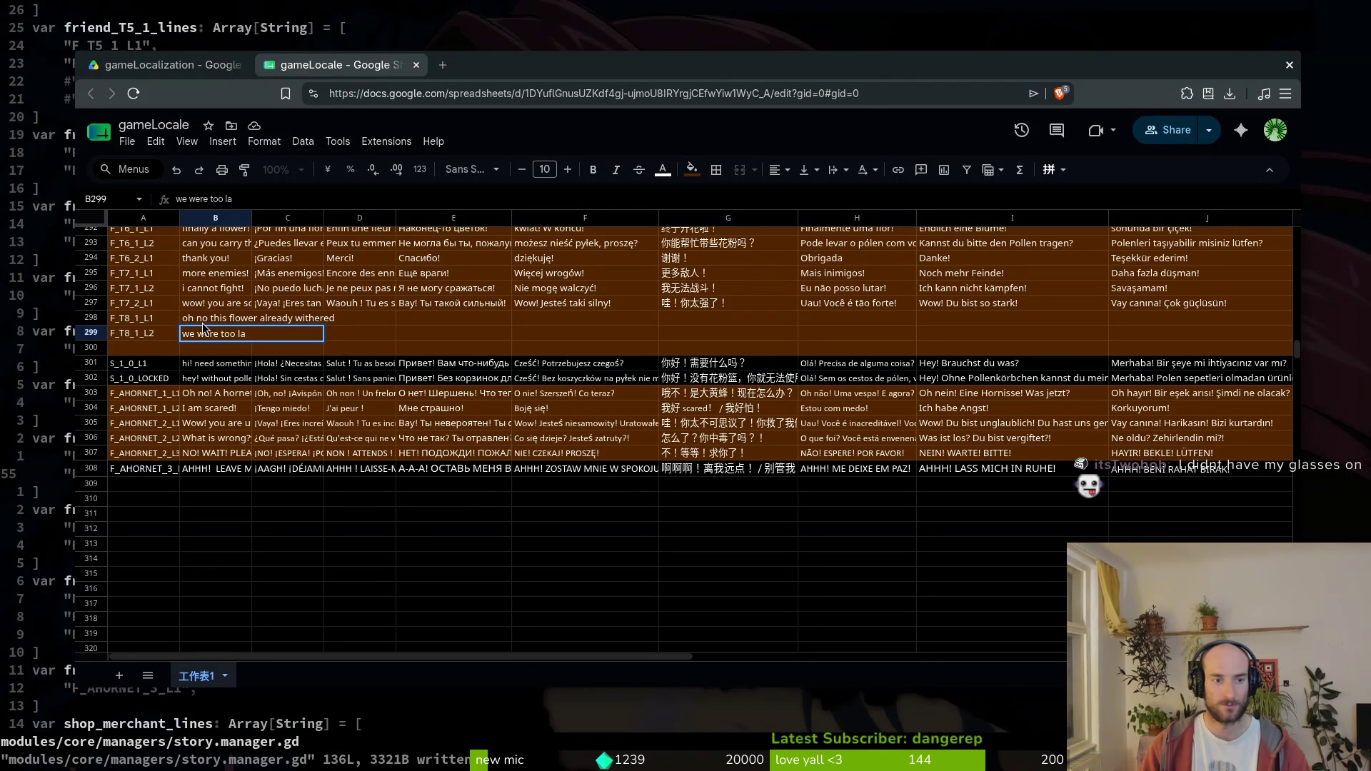
{"action": "key", "text": "BackSpace"}
{"action": "key", "text": "BackSpace"}
{"action": "key", "text": "BackSpace"}
{"action": "type", "text": "pollen"}
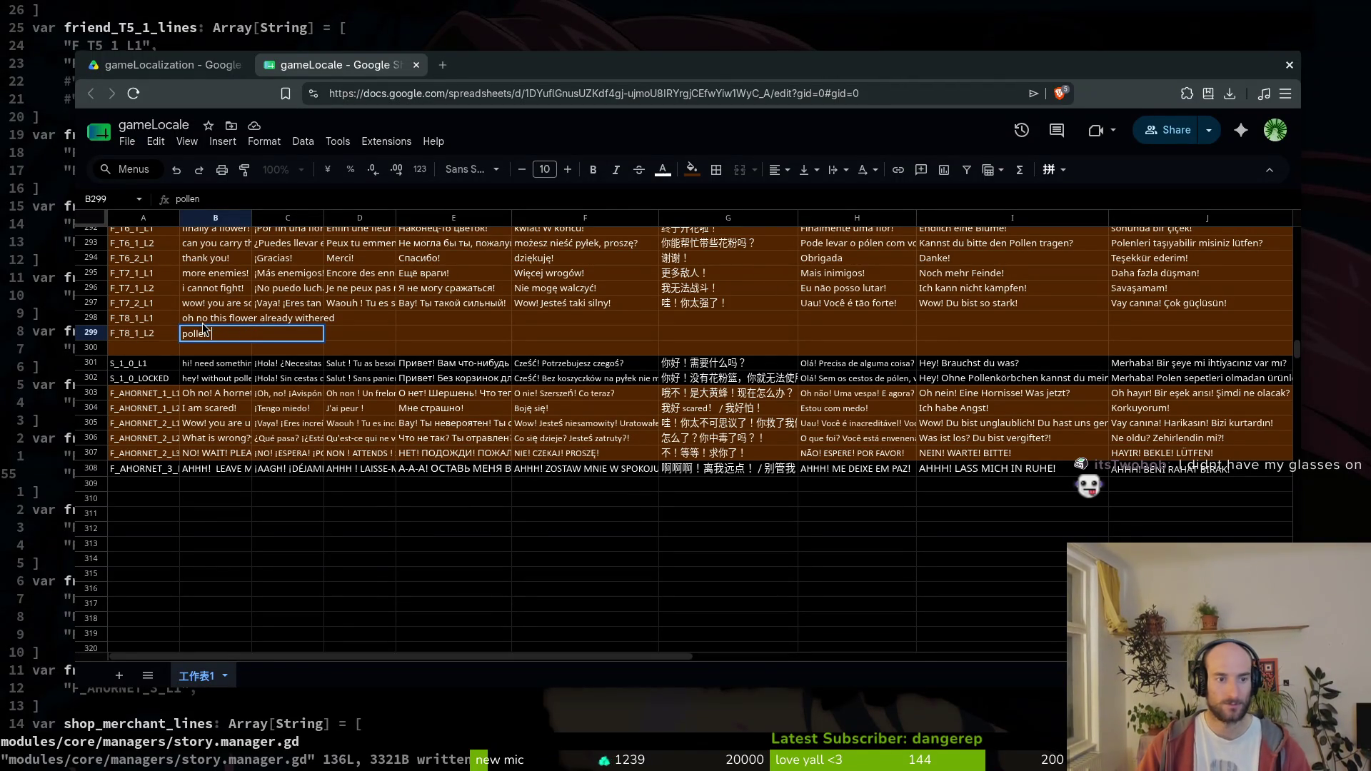
{"action": "key", "text": "BackSpace"}
{"action": "key", "text": "BackSpace"}
{"action": "type", "text": "len has become really ragre"}
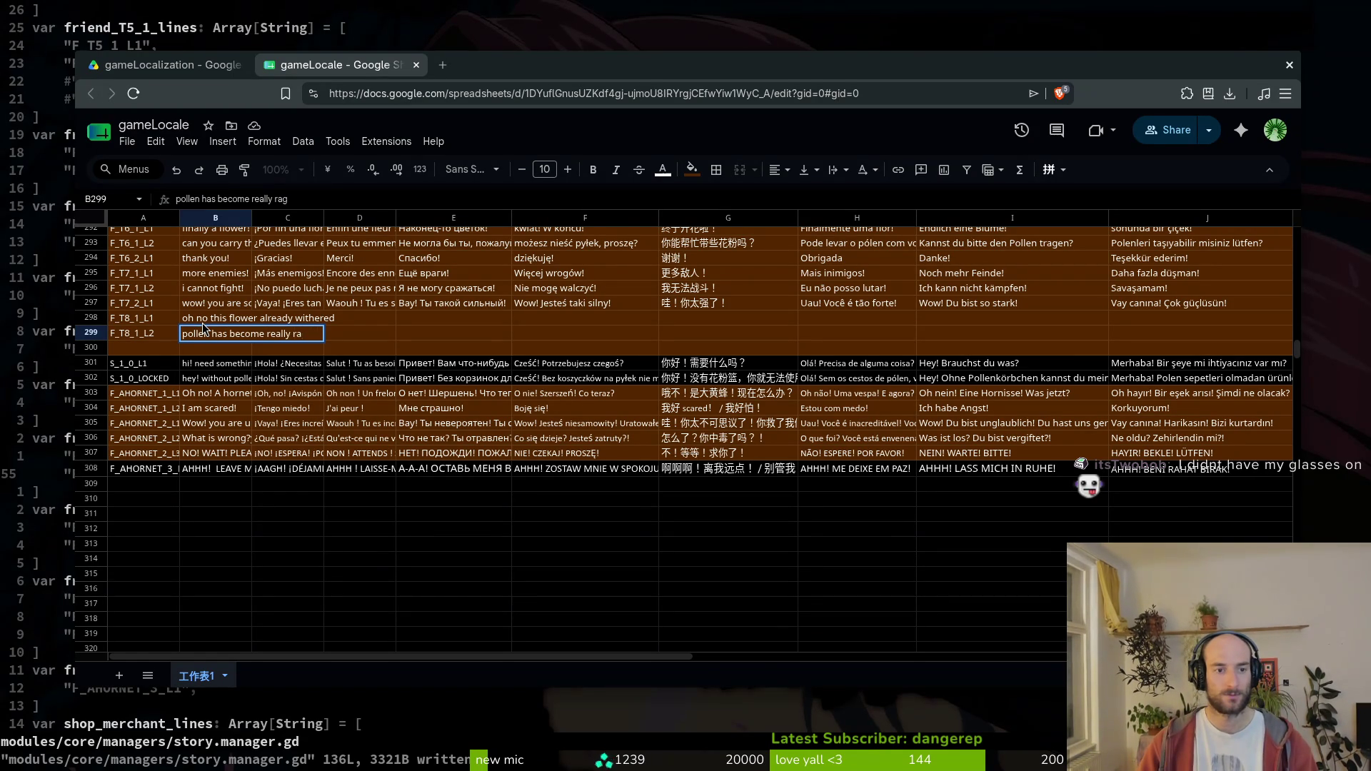
{"action": "type", "text": "carce"}
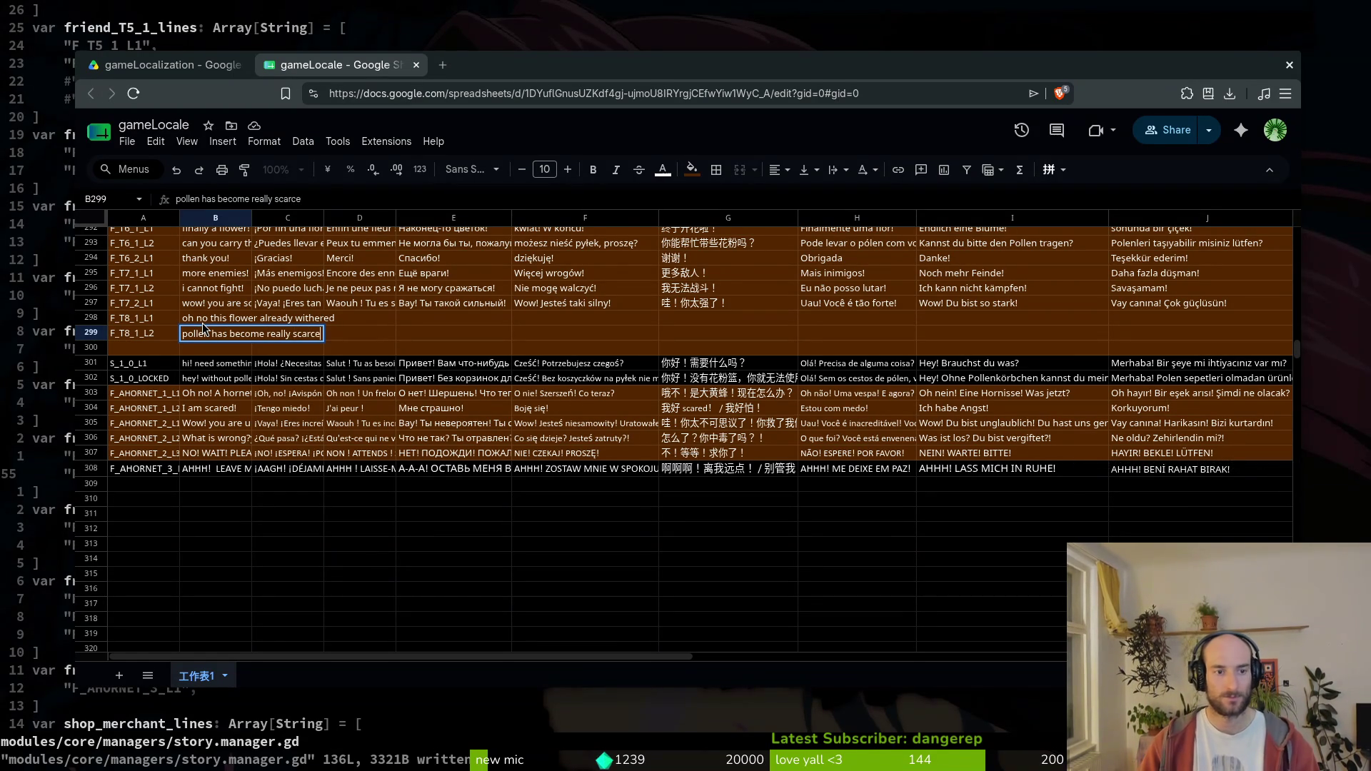
{"action": "key", "text": "Return"}
{"action": "key", "text": "Up"}
{"action": "key", "text": "Up"}
{"action": "key", "text": "Right"}
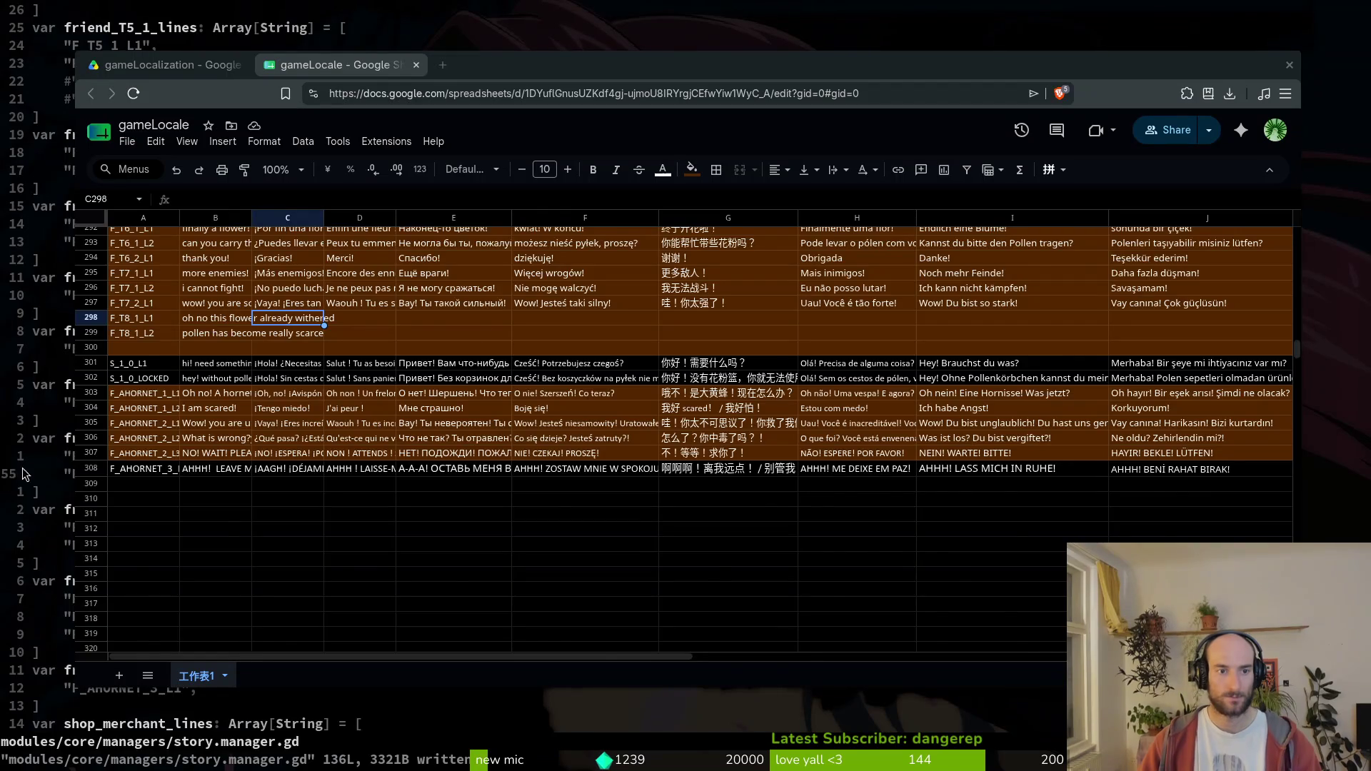
{"action": "scroll", "coordinate": [211, 326], "scroll_direction": "up", "scroll_amount": 20}
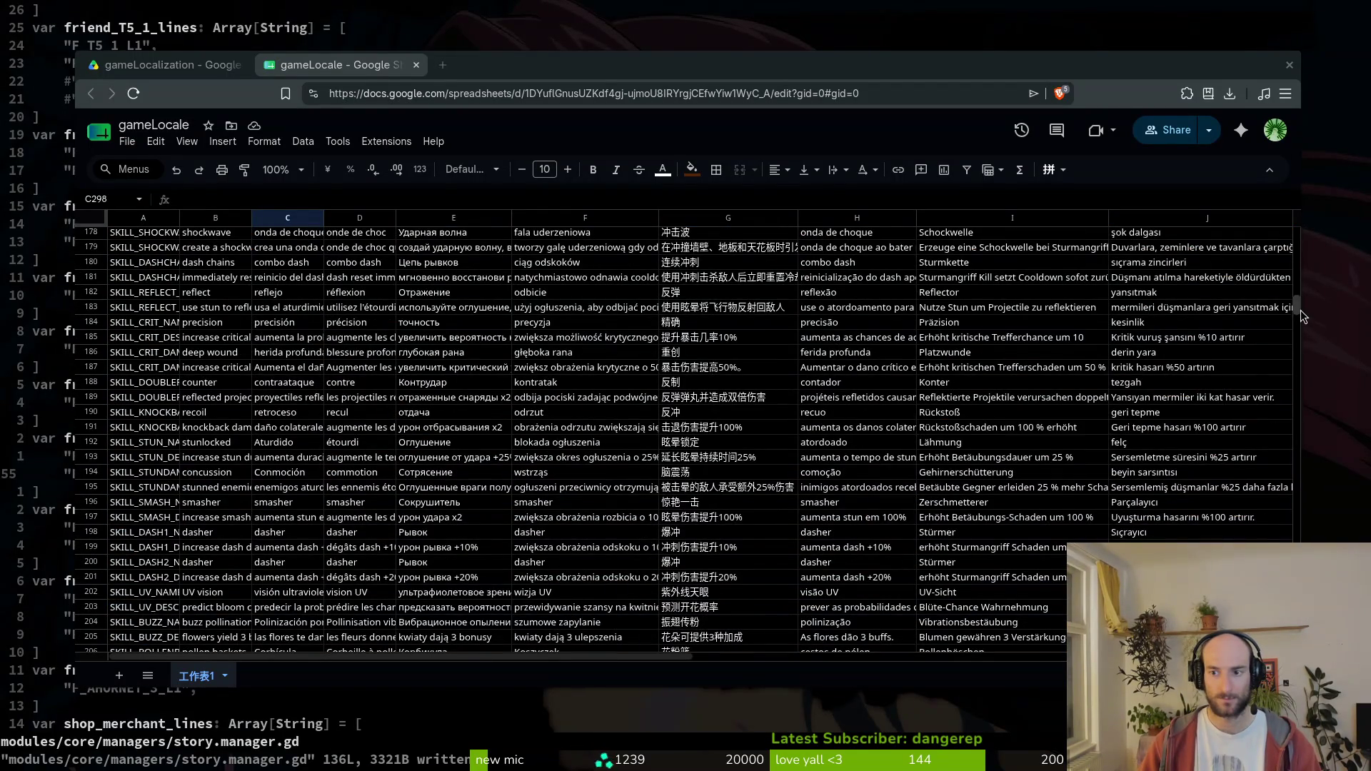
{"action": "left_click_drag", "start_coordinate": [1296, 307], "coordinate": [1297, 230]}
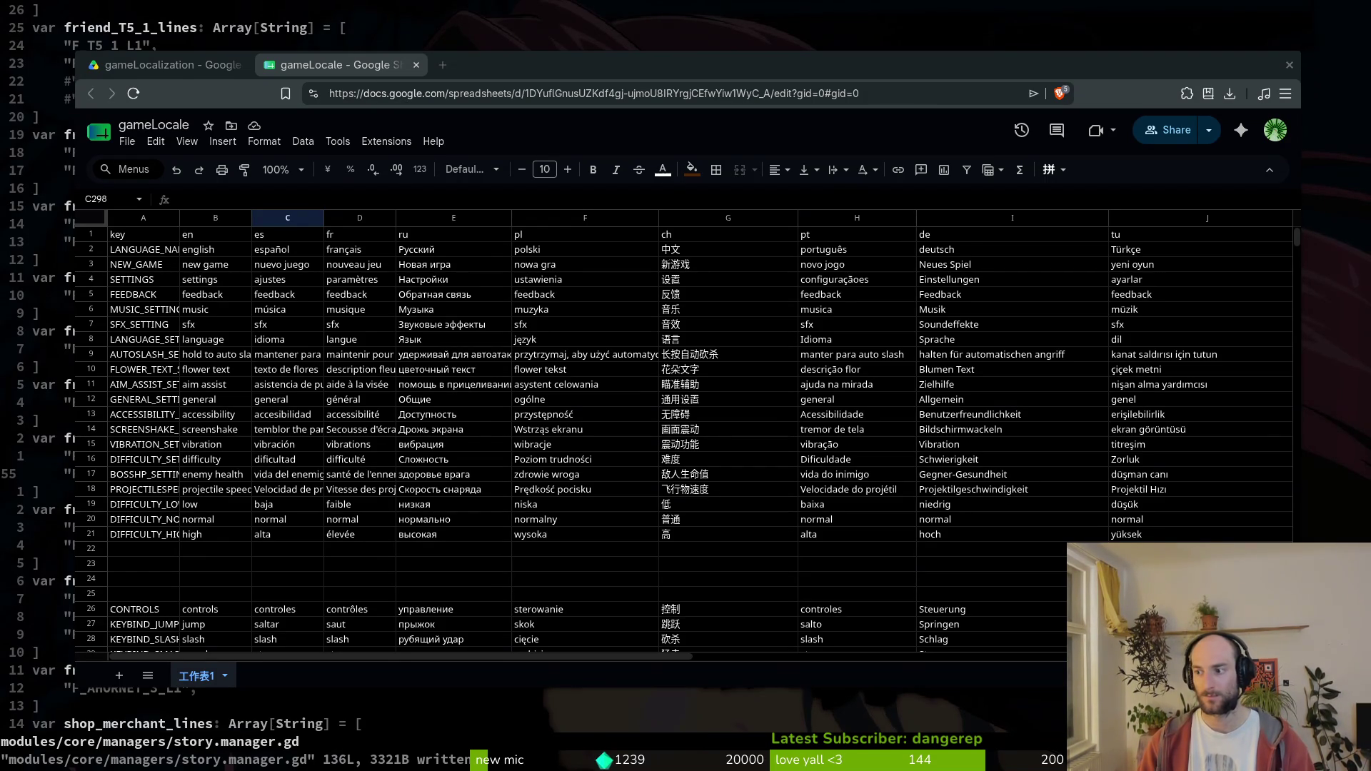
{"action": "scroll", "coordinate": [245, 499], "scroll_direction": "down", "scroll_amount": 20}
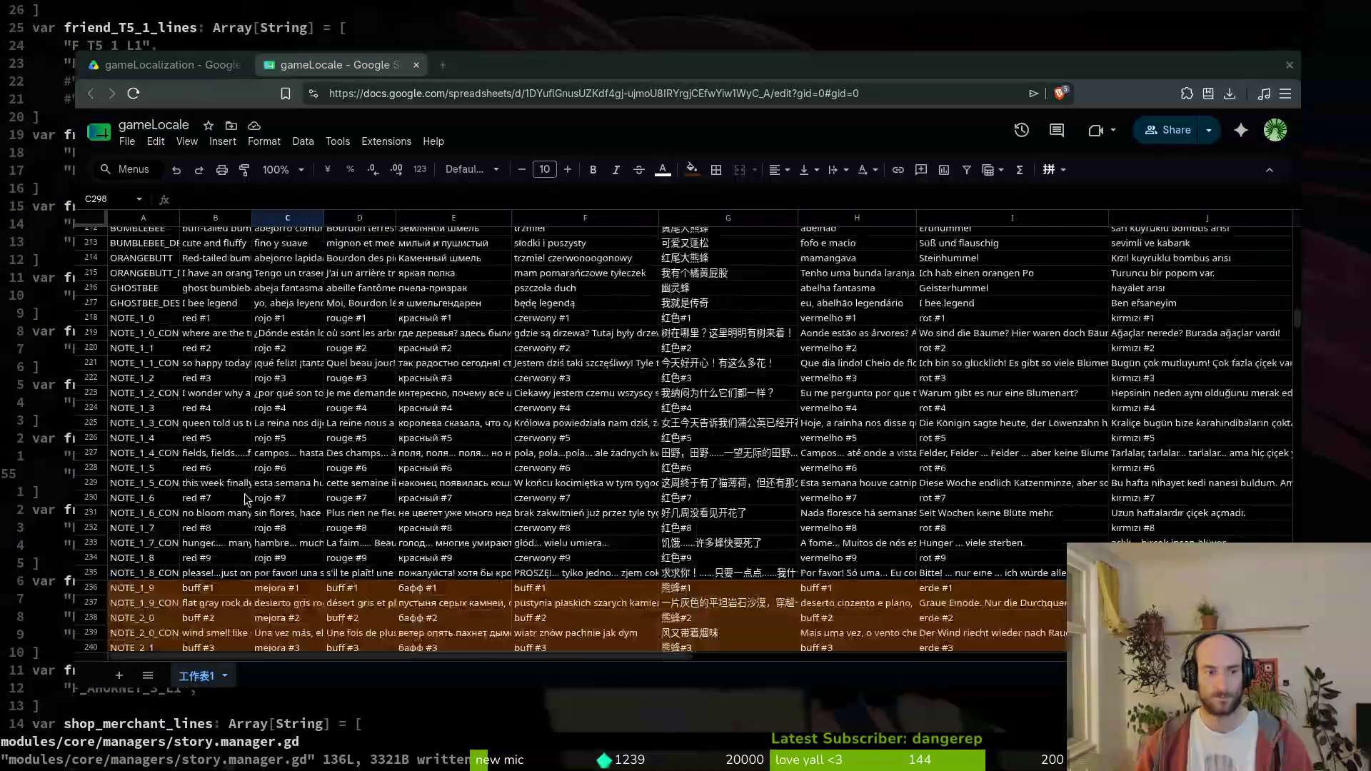
{"action": "scroll", "coordinate": [240, 479], "scroll_direction": "down", "scroll_amount": 8}
{"action": "left_click", "coordinate": [209, 294]}
{"action": "scroll", "coordinate": [214, 343], "scroll_direction": "down", "scroll_amount": 12}
{"action": "scroll", "coordinate": [227, 428], "scroll_direction": "up", "scroll_amount": 11}
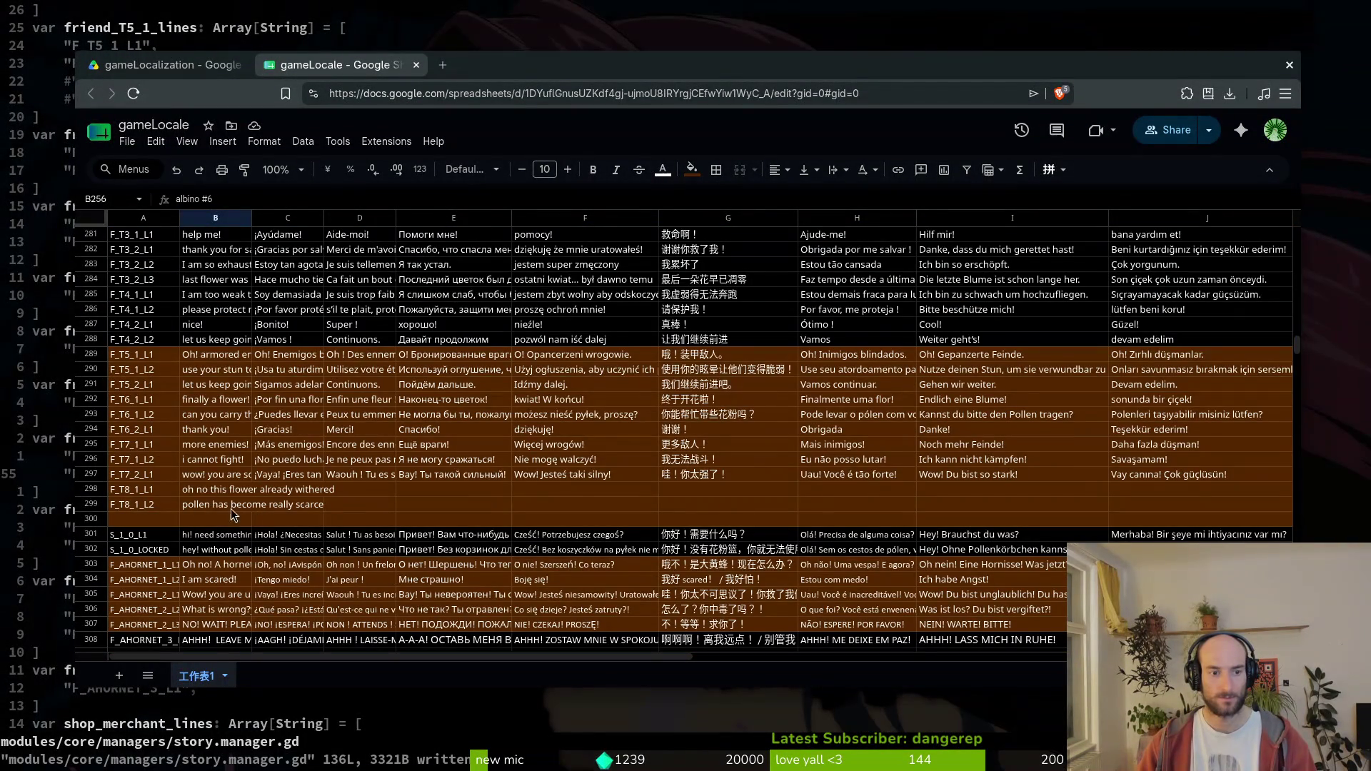
{"action": "left_click", "coordinate": [235, 489]}
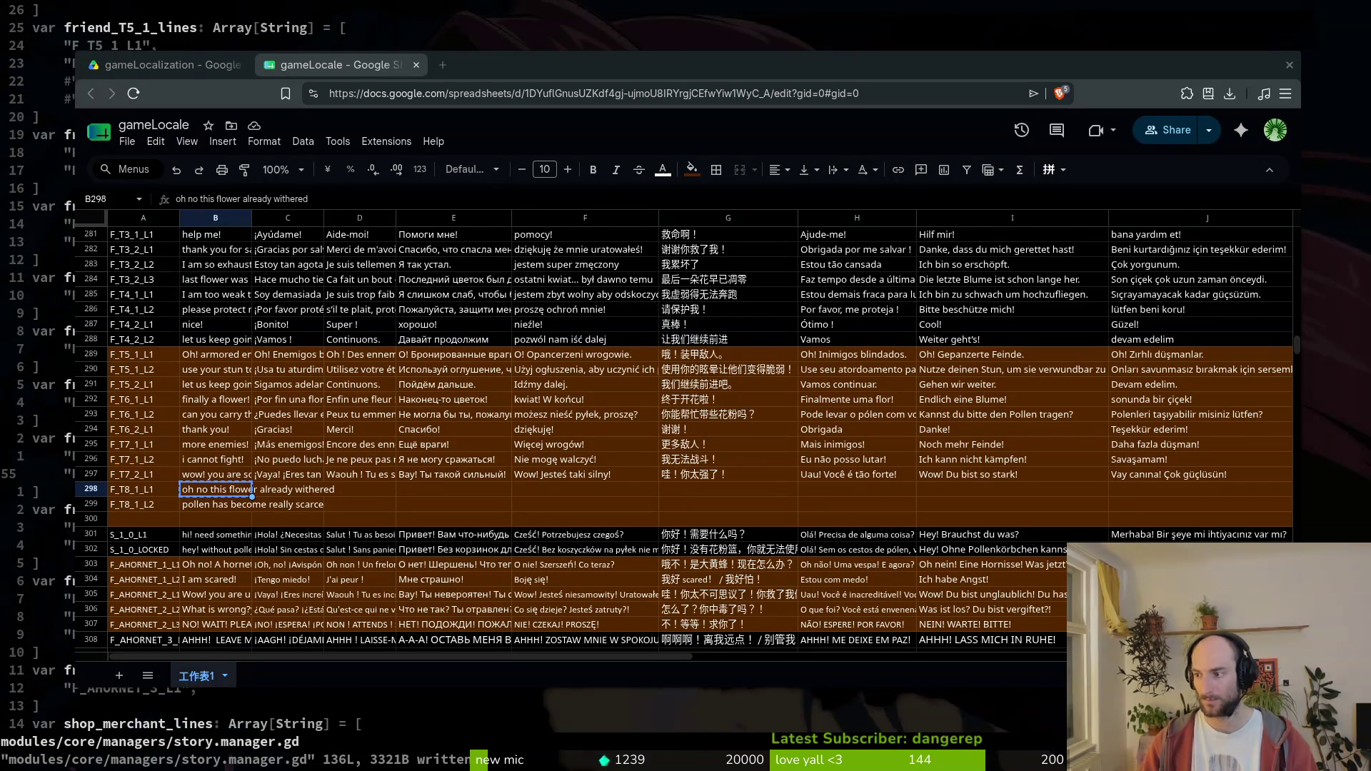
{"action": "left_click", "coordinate": [220, 509]}
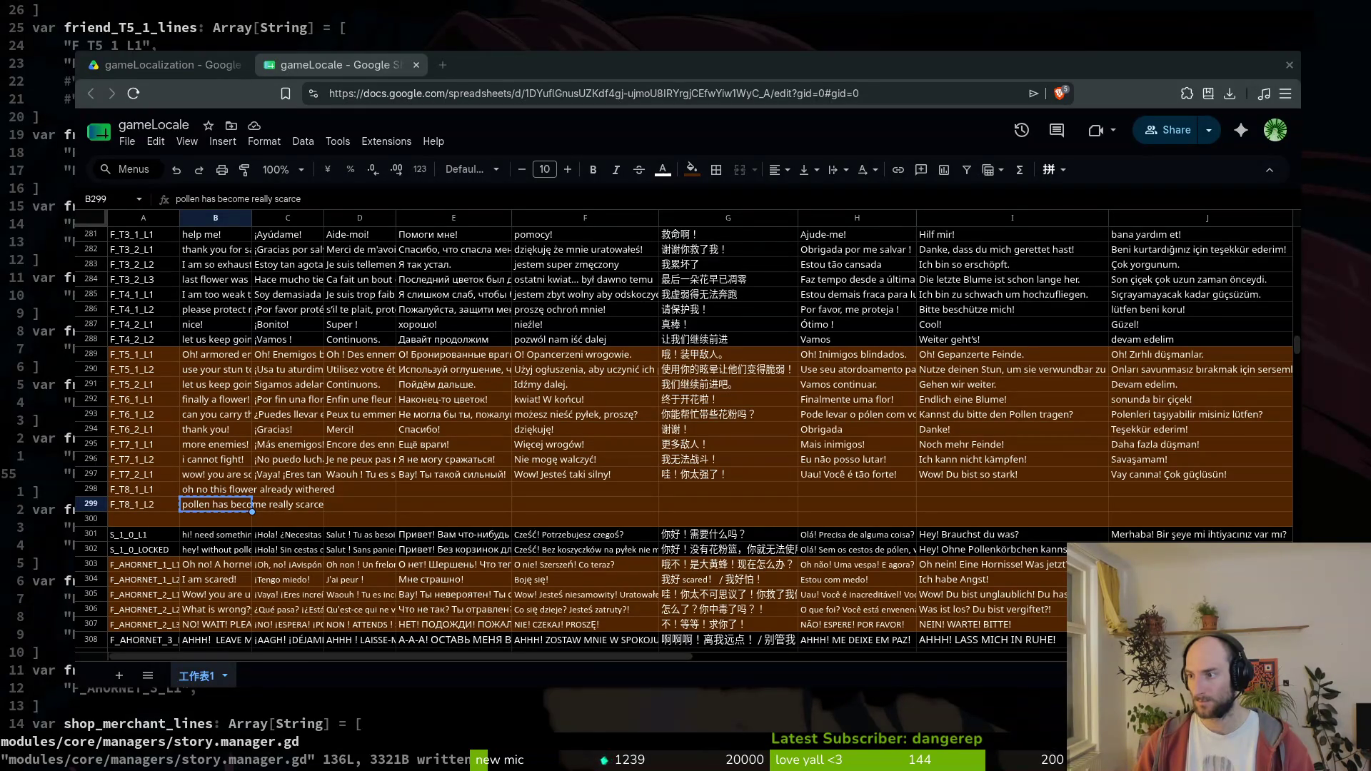
- Paste Spanish, French, Russian and Polish flower translations into C298–F298, and the Polish pollen sentence into G298
{"action": "left_click", "coordinate": [280, 491]}
{"action": "type", "text": "¡Oh, no! Esta flor ya se ha marchitado."}
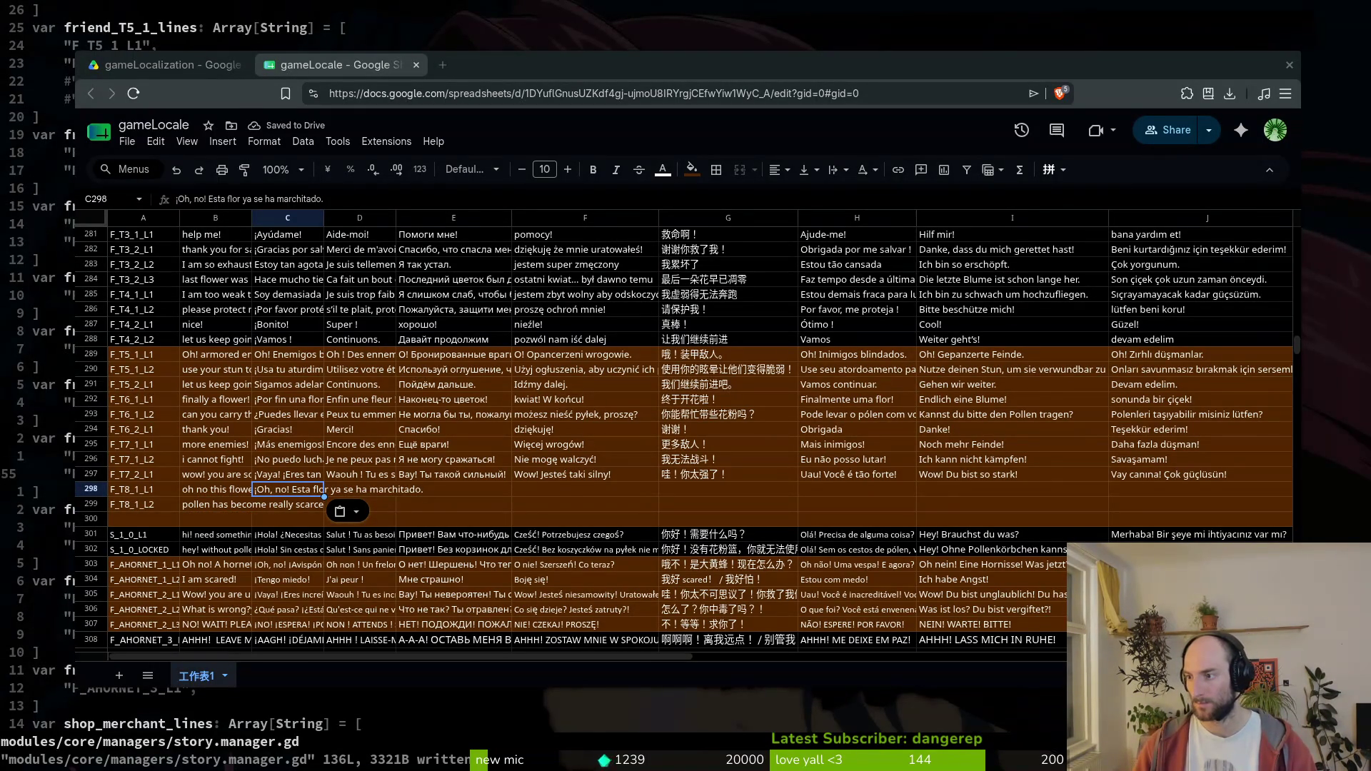
{"action": "left_click", "coordinate": [367, 491]}
{"action": "type", "text": "Oh non, cette fleur a déjà fané."}
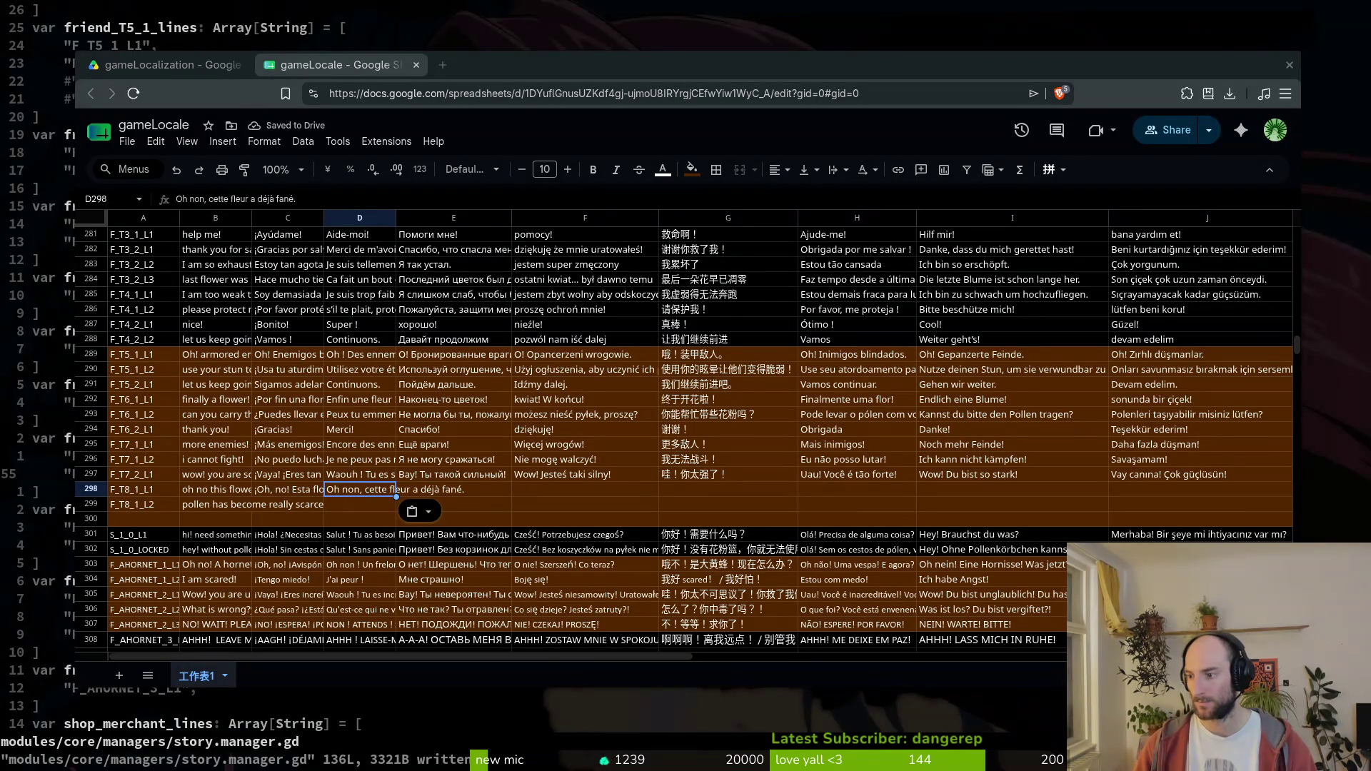
{"action": "left_click", "coordinate": [472, 492]}
{"action": "type", "text": "О нет, этот цветок уже завял."}
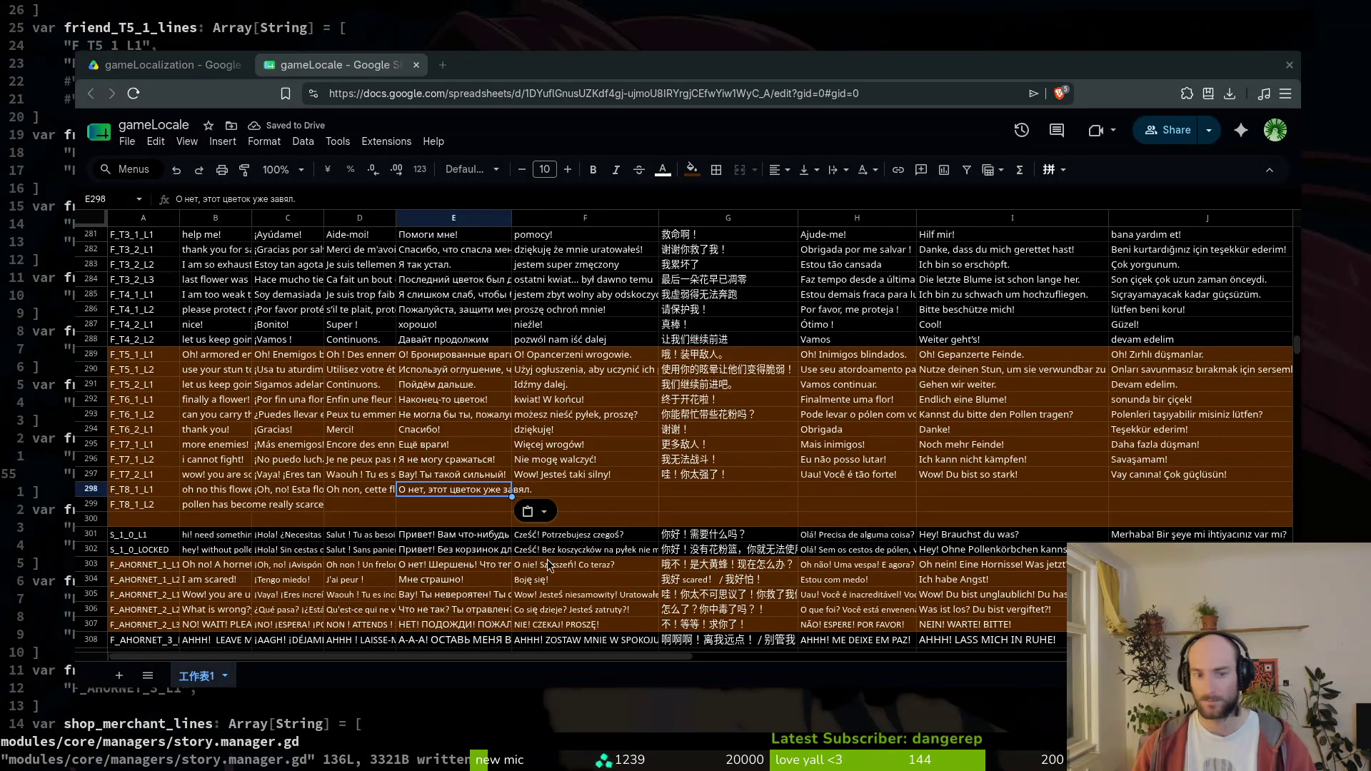
{"action": "left_click", "coordinate": [594, 490]}
{"action": "type", "text": "O nie, ten kwiat już zwiędnął."}
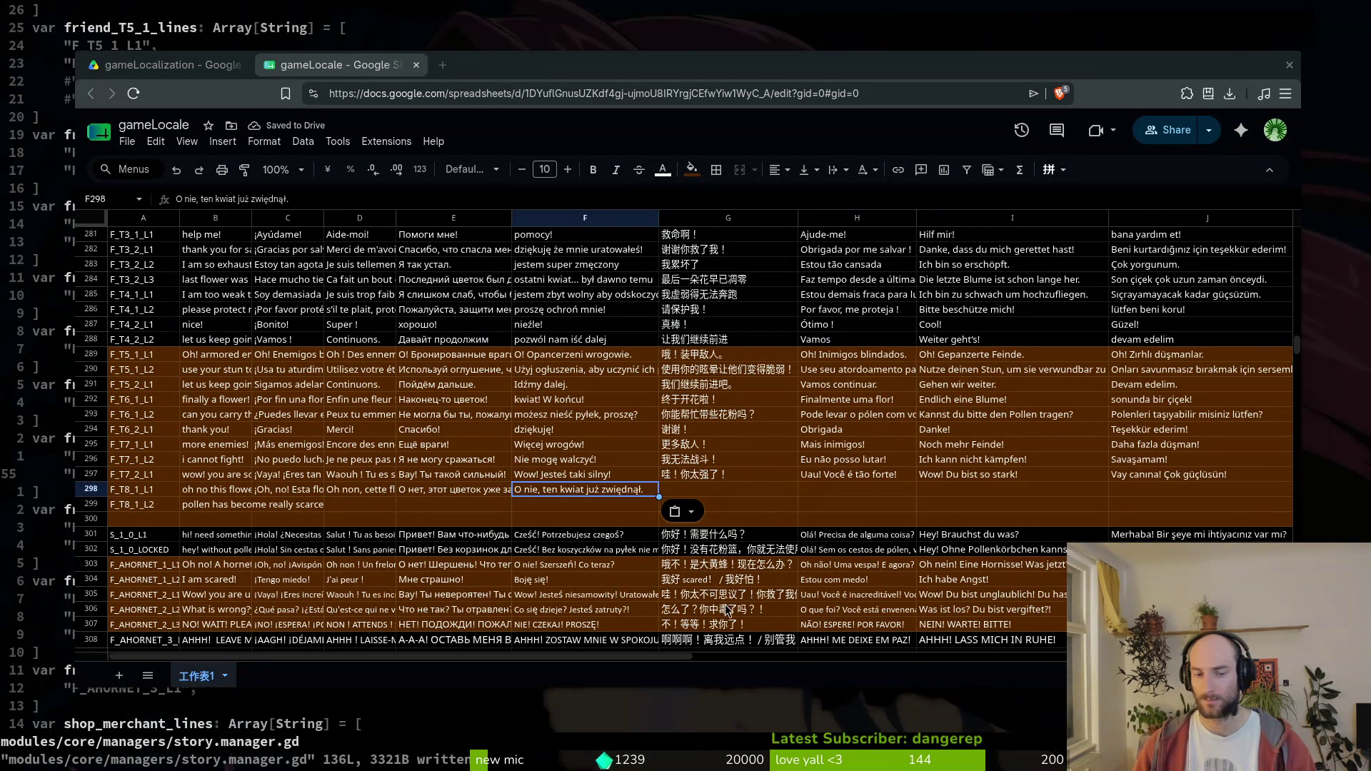
{"action": "left_click", "coordinate": [693, 492]}
{"action": "type", "text": "Pyłek stał się naprawdę rzadki."}
{"action": "left_click", "coordinate": [212, 489]}
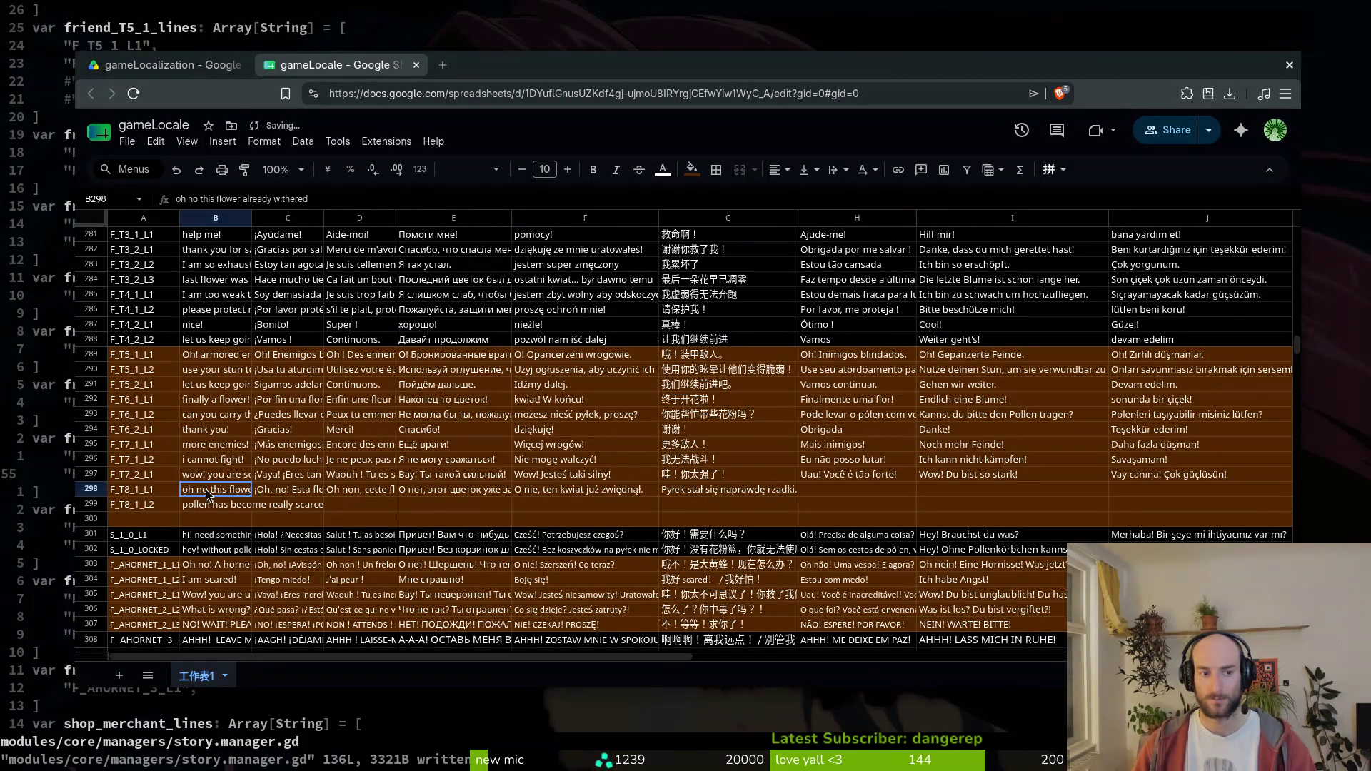
{"action": "left_click_drag", "start_coordinate": [199, 200], "coordinate": [105, 204]}
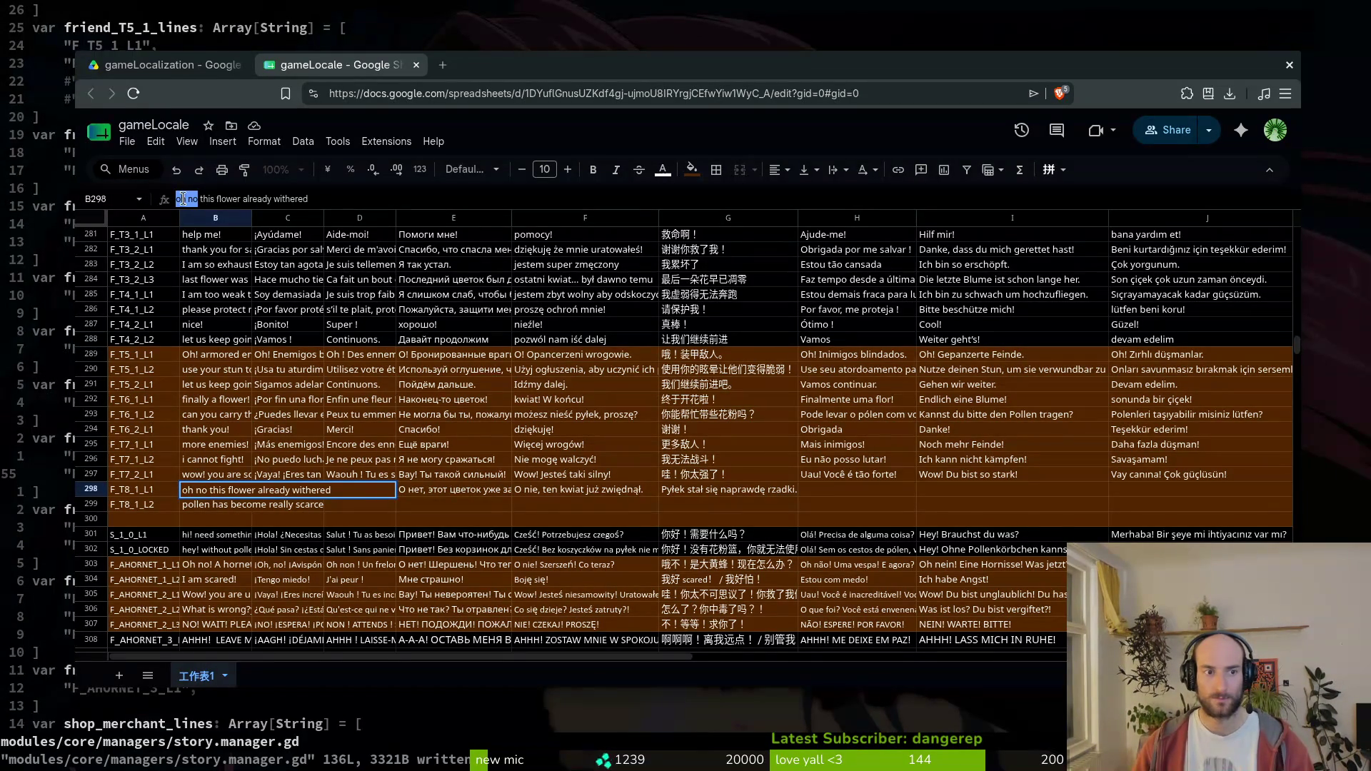
- Reword B298 to 'this flower has already wilted' and copy it for translating
{"action": "key", "text": "ctrl+a"}
{"action": "type", "text": "this f"}
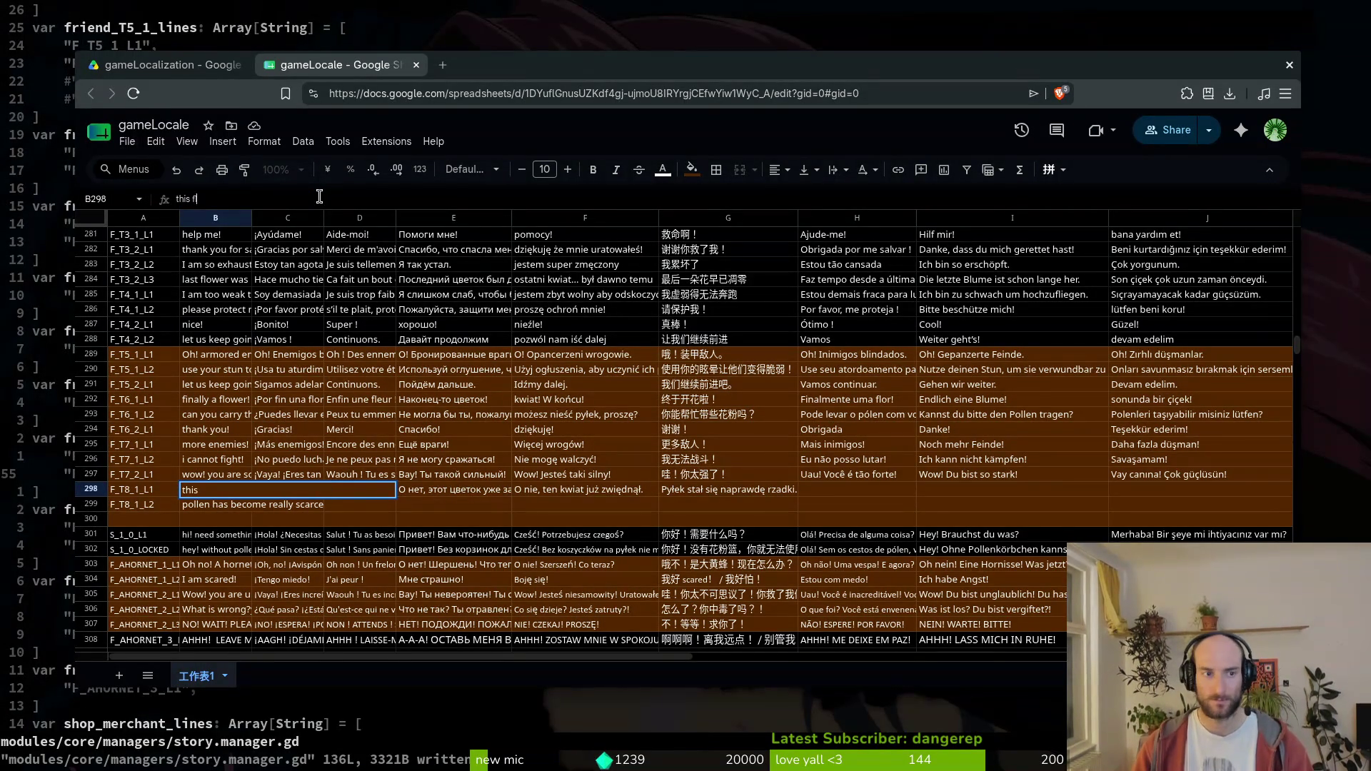
{"action": "type", "text": "lower has already wilted"}
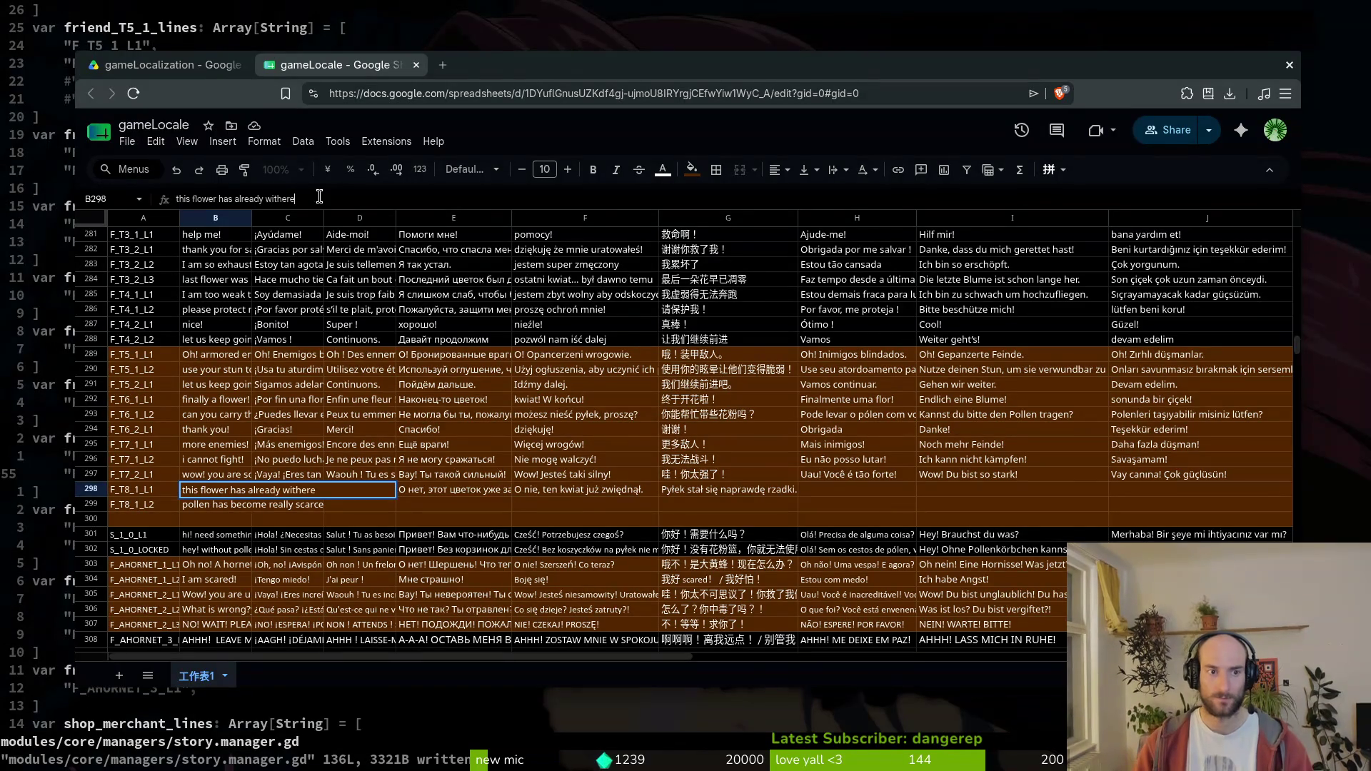
{"action": "key", "text": "Return"}
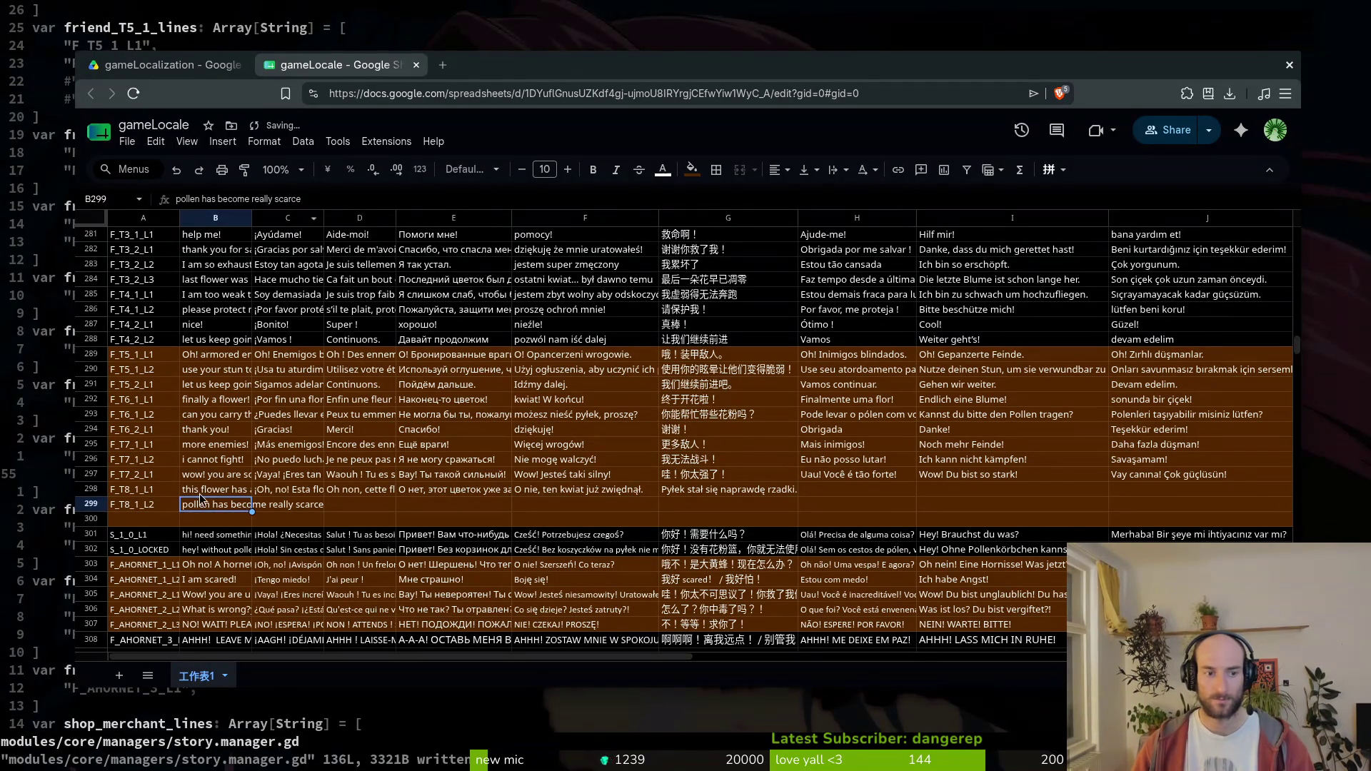
{"action": "key", "text": "Up"}
{"action": "left_click", "coordinate": [352, 200]}
{"action": "key", "text": "ctrl+a"}
{"action": "key", "text": "alt+Tab"}
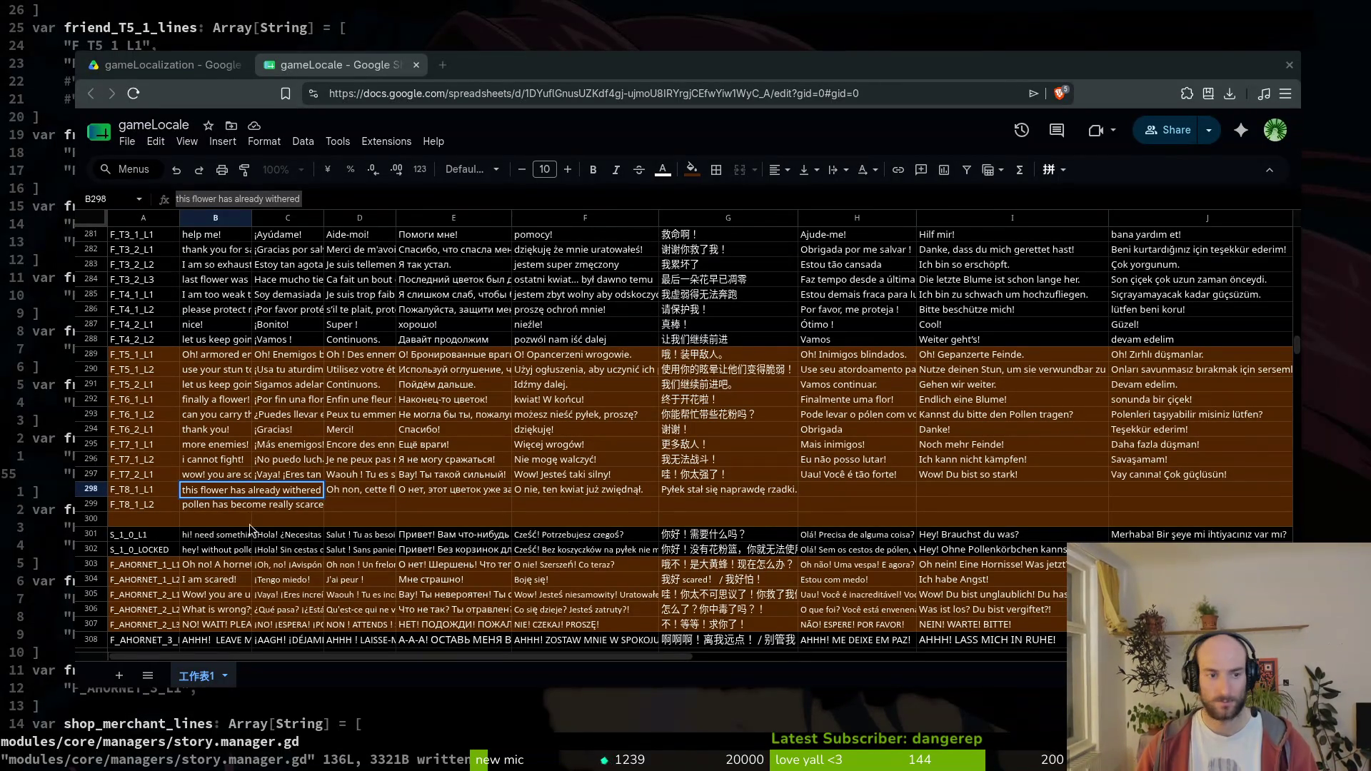
- Paste the Spanish, French and Russian pollen lines into C299–E299
{"action": "left_click", "coordinate": [281, 490]}
{"action": "key", "text": "ctrl+v"}
{"action": "key", "text": "Return"}
{"action": "type", "text": "El polen se ha vuelto muy escaso."}
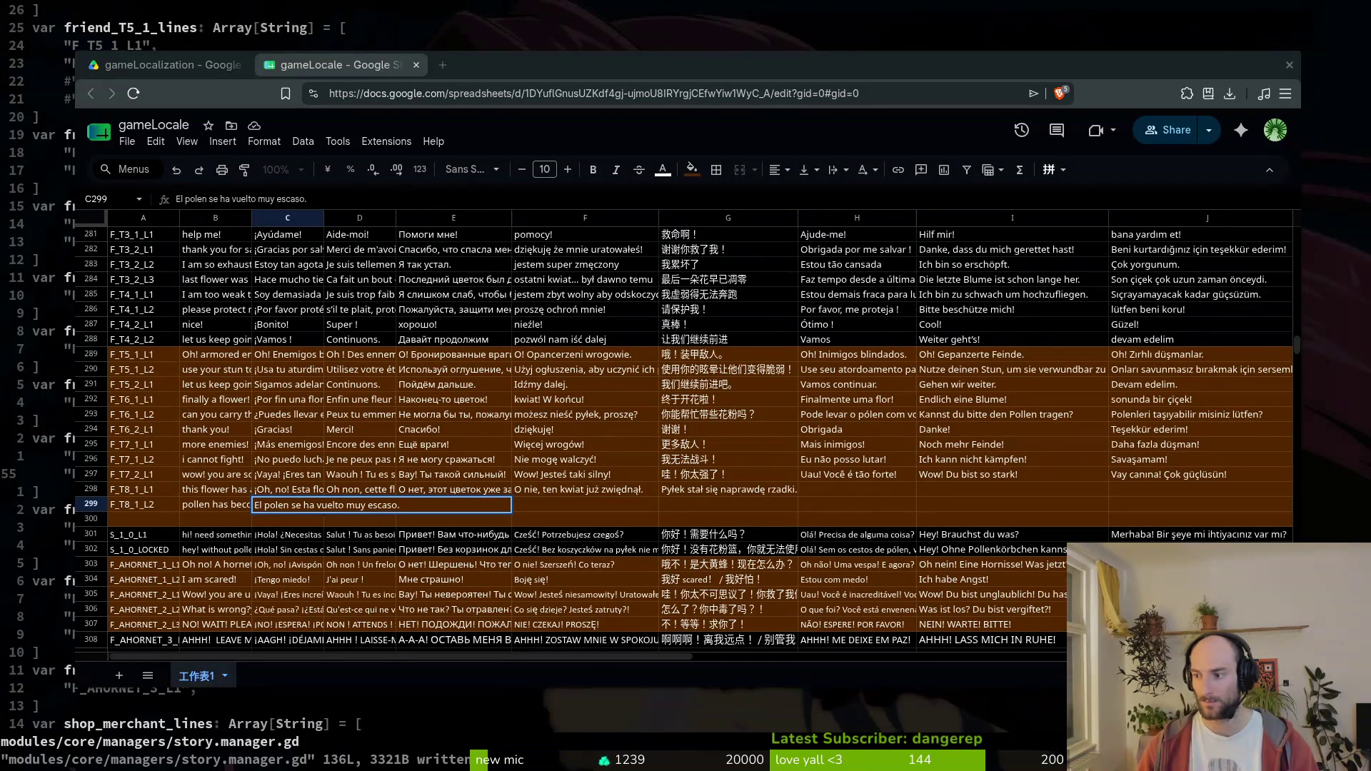
{"action": "left_click", "coordinate": [351, 505]}
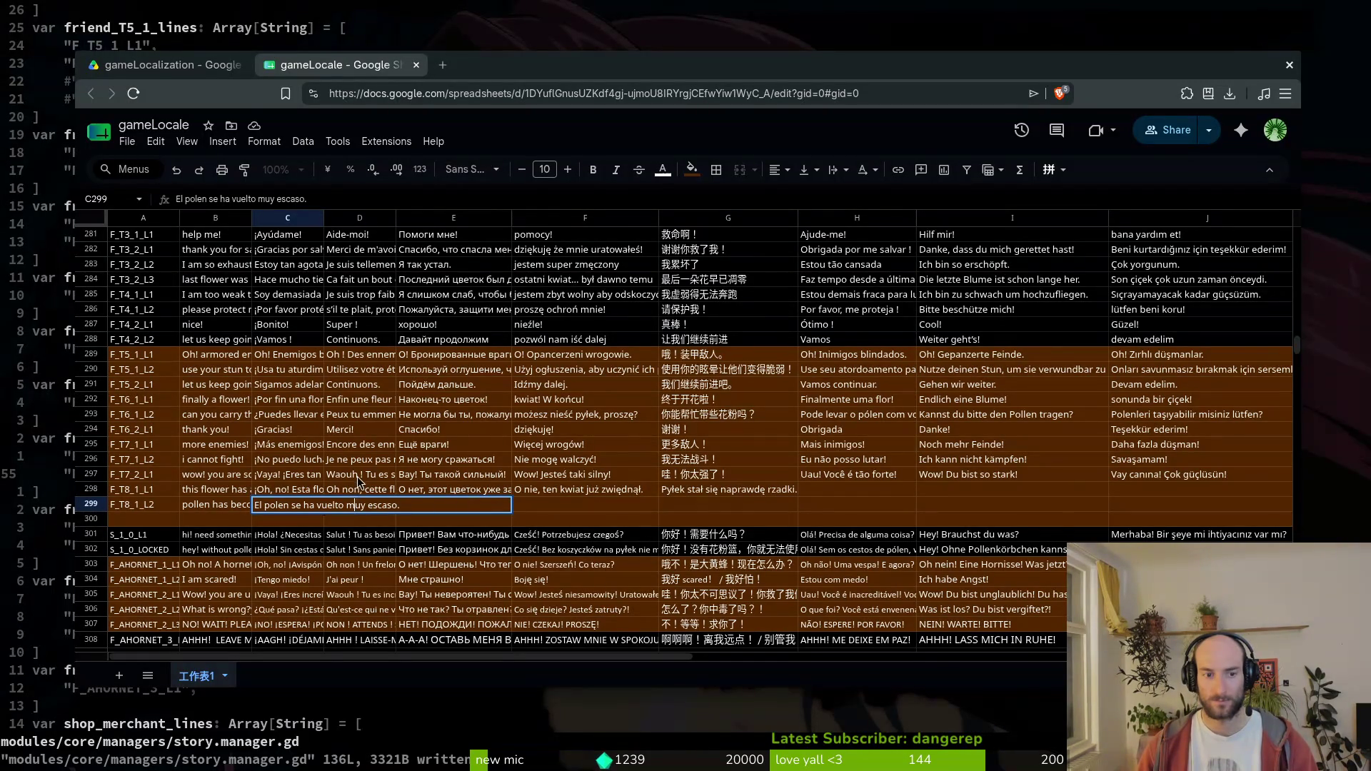
{"action": "key", "text": "Tab"}
{"action": "type", "text": "Le pollen est devenu très rare."}
{"action": "key", "text": "alt+Tab"}
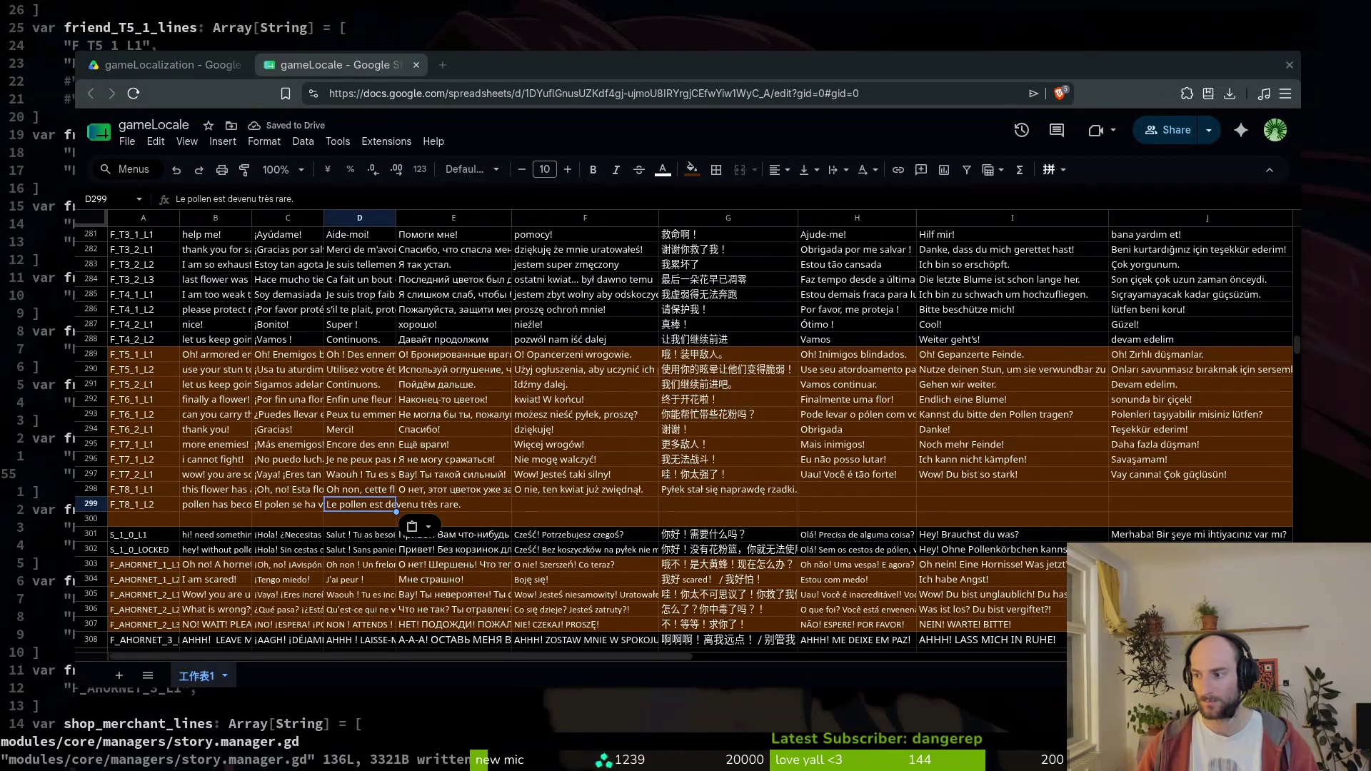
{"action": "key", "text": "alt+Tab"}
{"action": "key", "text": "Tab"}
{"action": "type", "text": "Пыльцы стало совсем мало."}
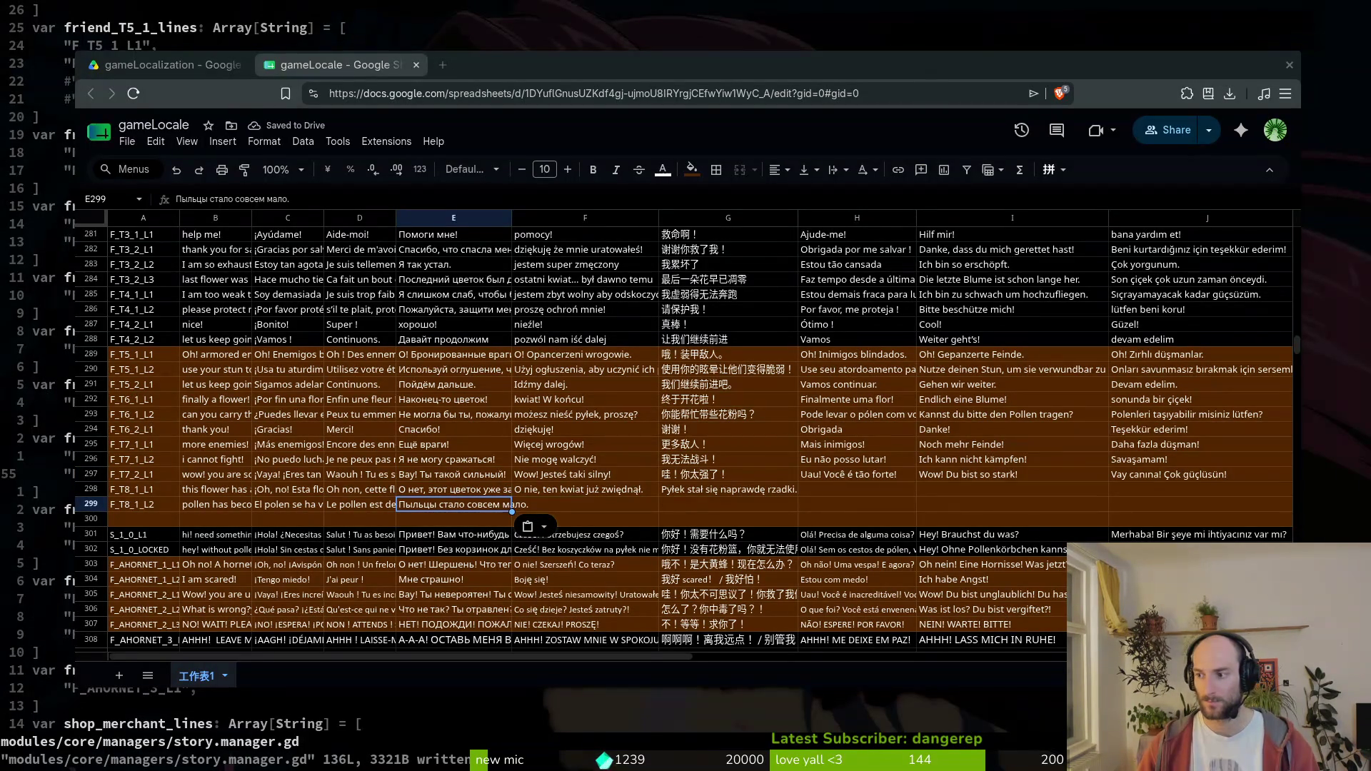
- Paste the Polish, Chinese and Portuguese pollen lines into F299–H299
{"action": "left_click", "coordinate": [576, 504]}
{"action": "type", "text": "Pyłek stał się naprawdę rzadki."}
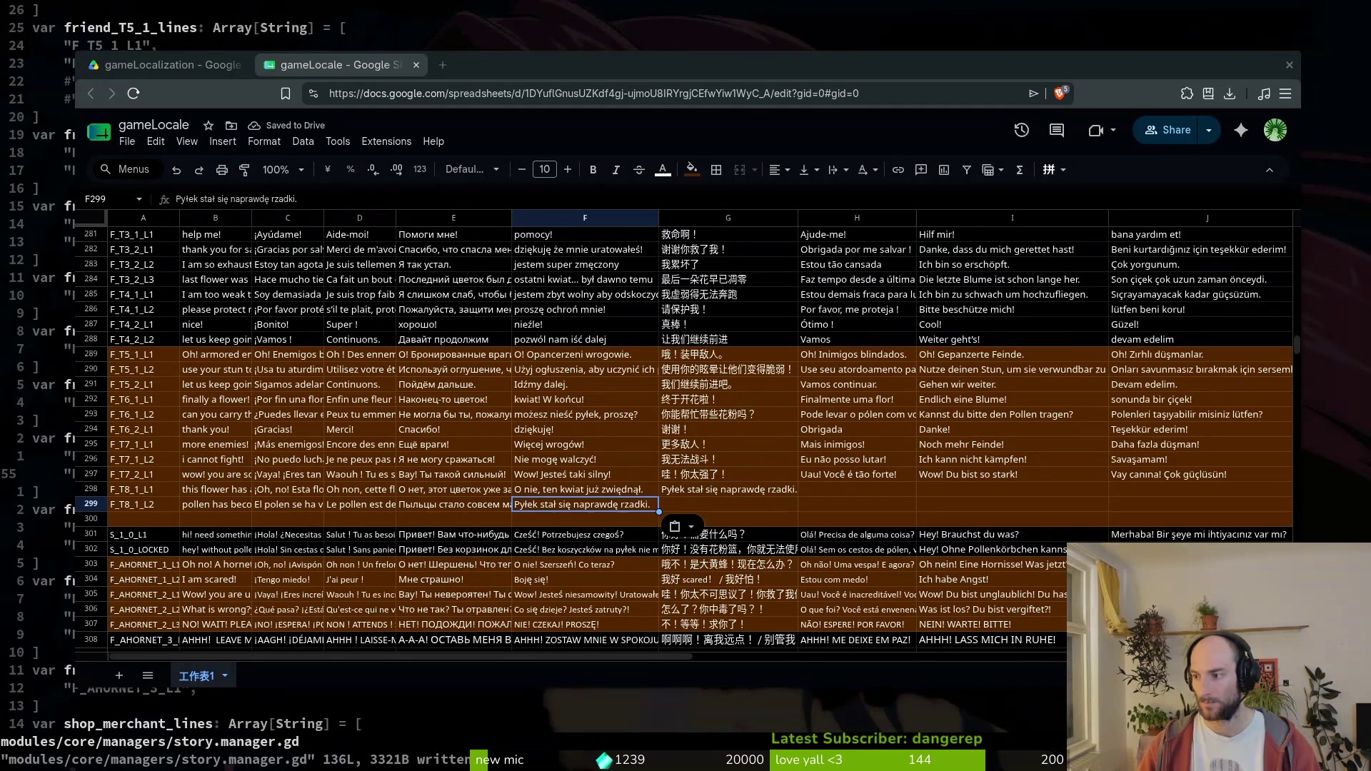
{"action": "left_click", "coordinate": [679, 504]}
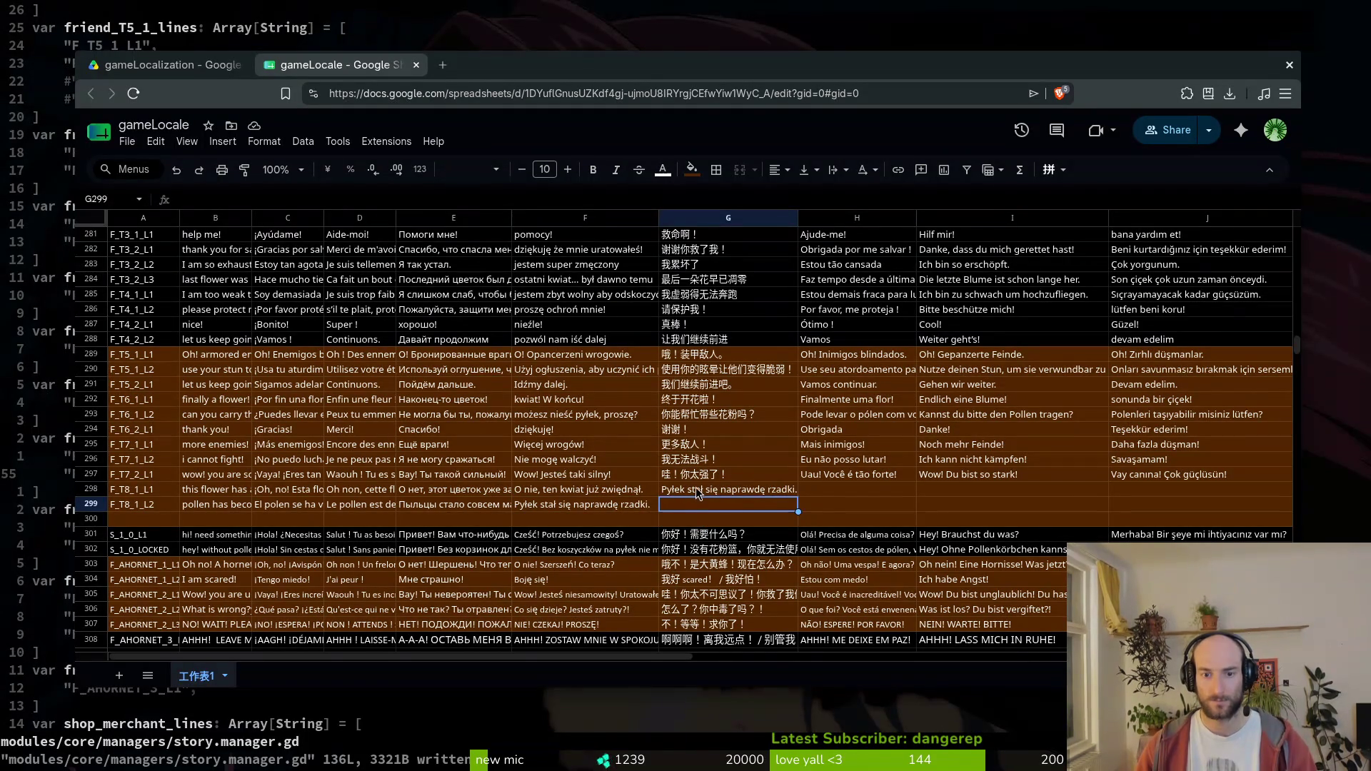
{"action": "left_click", "coordinate": [697, 493]}
{"action": "left_click", "coordinate": [696, 504]}
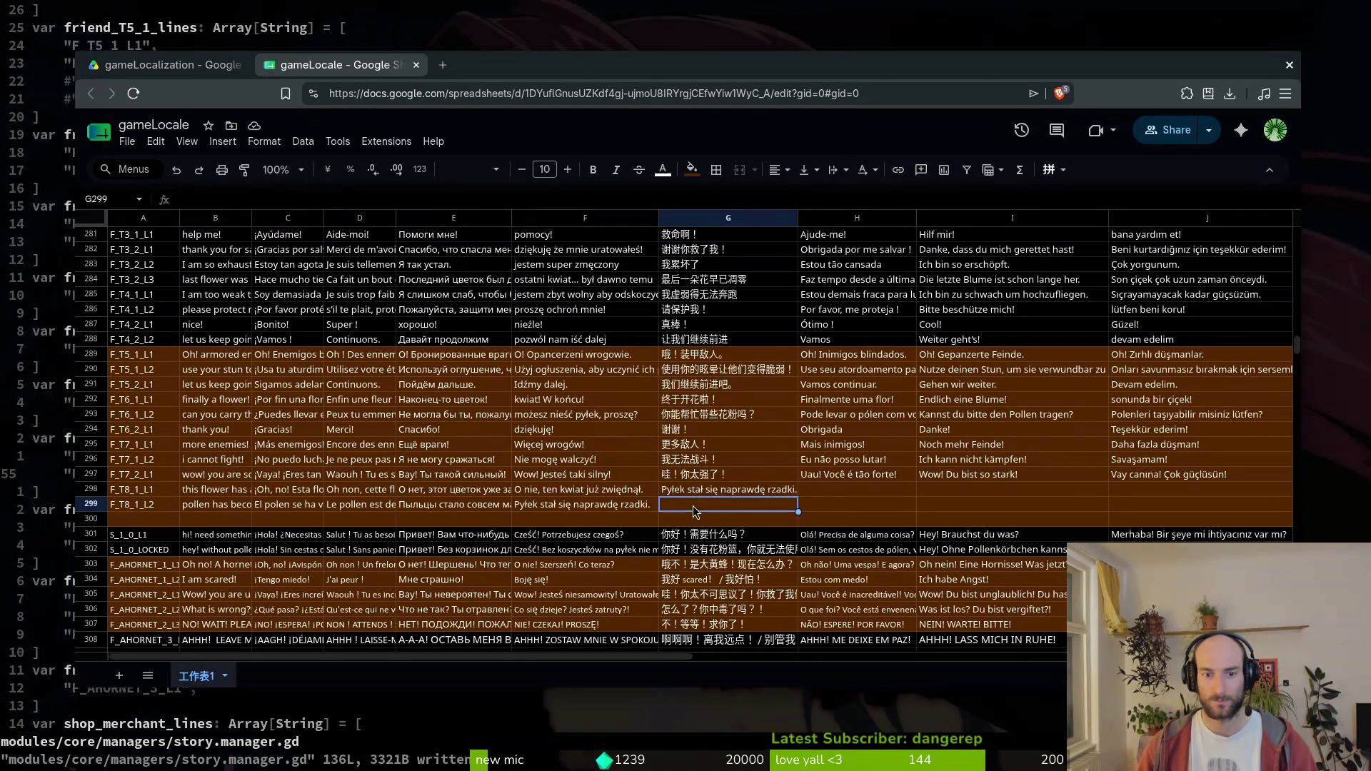
{"action": "type", "text": "花粉变得非常稀少了。"}
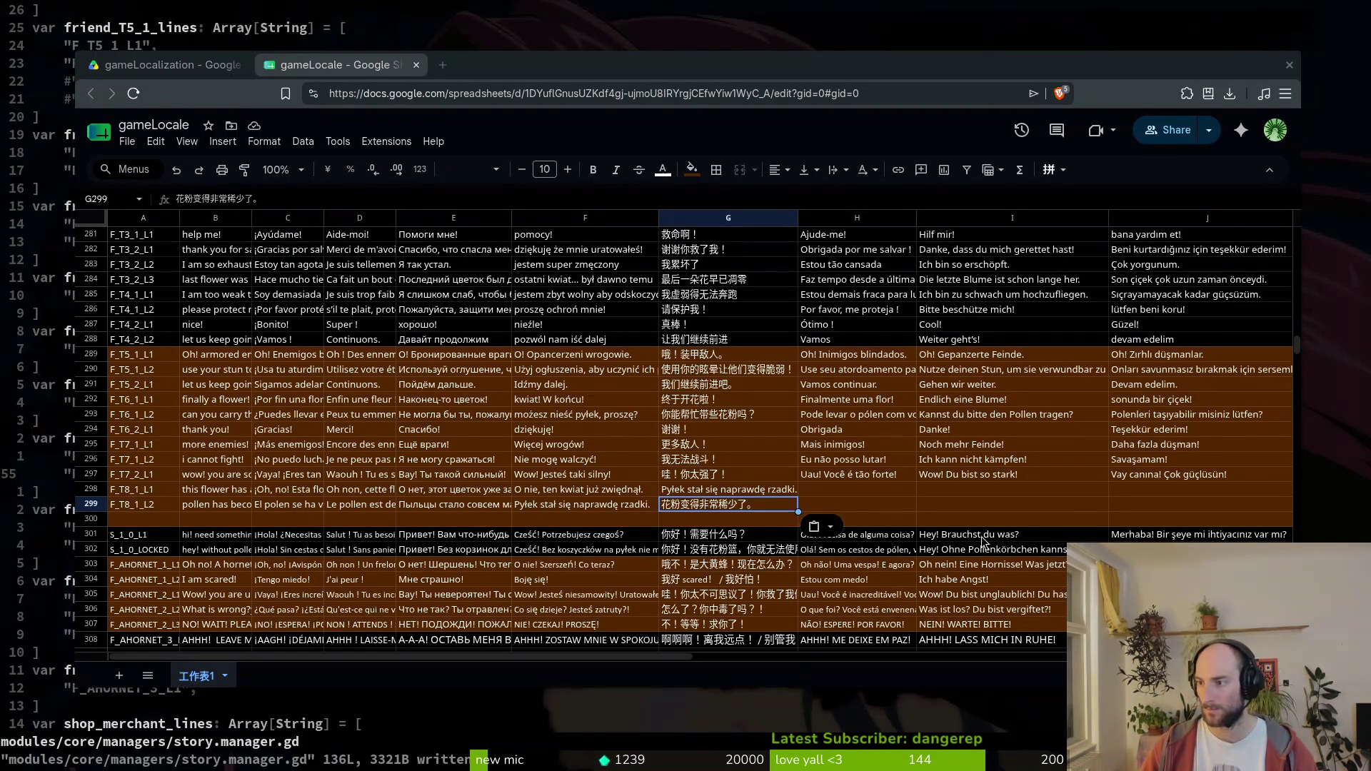
{"action": "key", "text": "Right"}
{"action": "type", "text": "O pólen ficou muito escasso."}
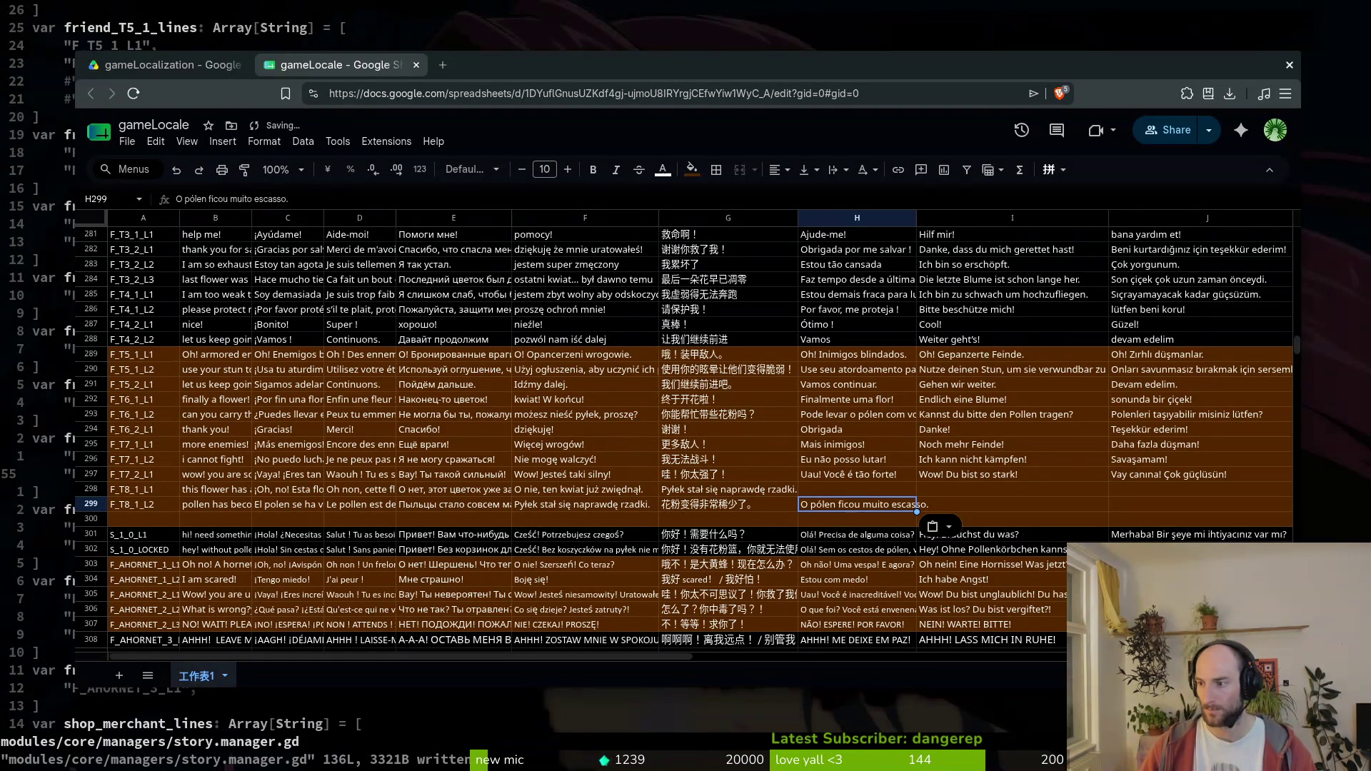
- Add the German pollen line to I299 with 'Pollen' replacing 'Der Blütenstaub', and the Turkish line to J299
{"action": "key", "text": "alt+Tab"}
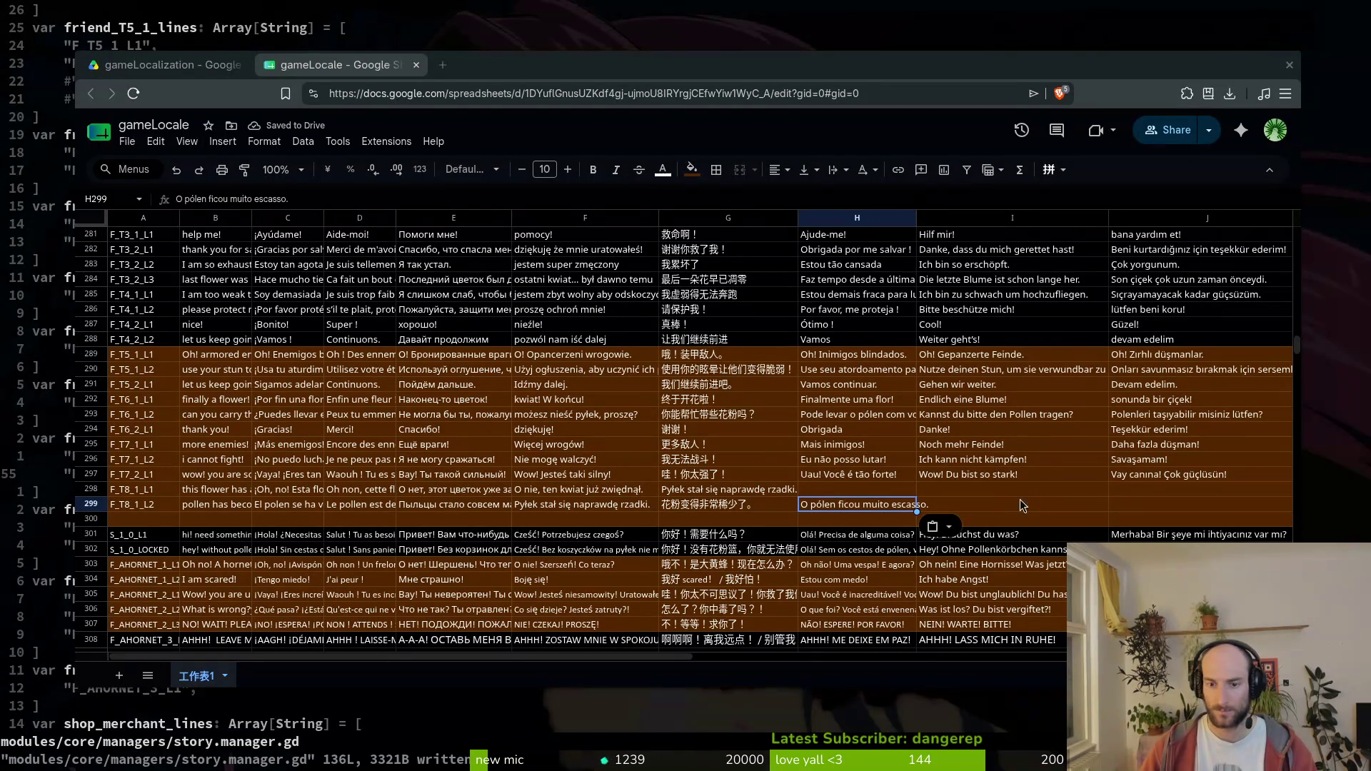
{"action": "left_click", "coordinate": [993, 504]}
{"action": "type", "text": "Der Blütenstaub ist wirklich knapp geworden."}
{"action": "double_click", "coordinate": [209, 200]}
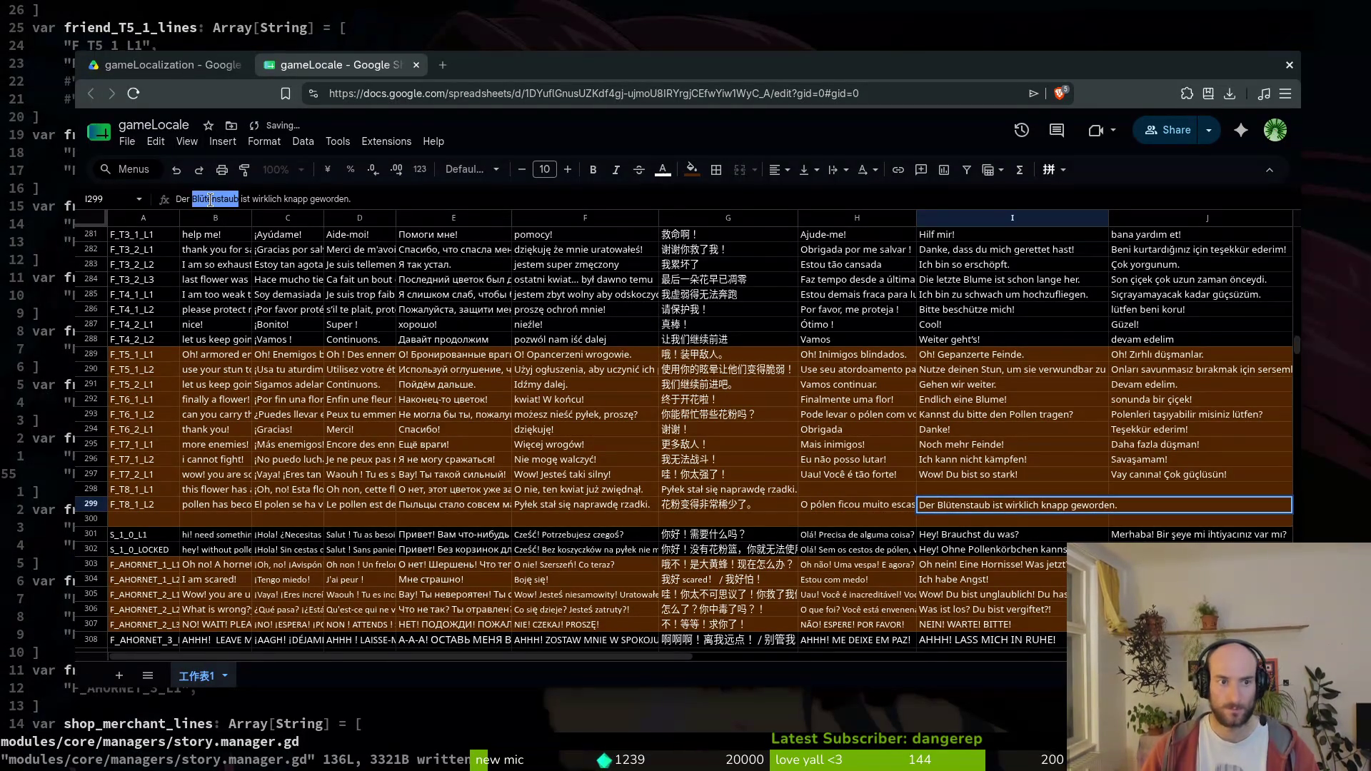
{"action": "key", "text": "BackSpace"}
{"action": "key", "text": "BackSpace"}
{"action": "key", "text": "BackSpace"}
{"action": "type", "text": "Po"}
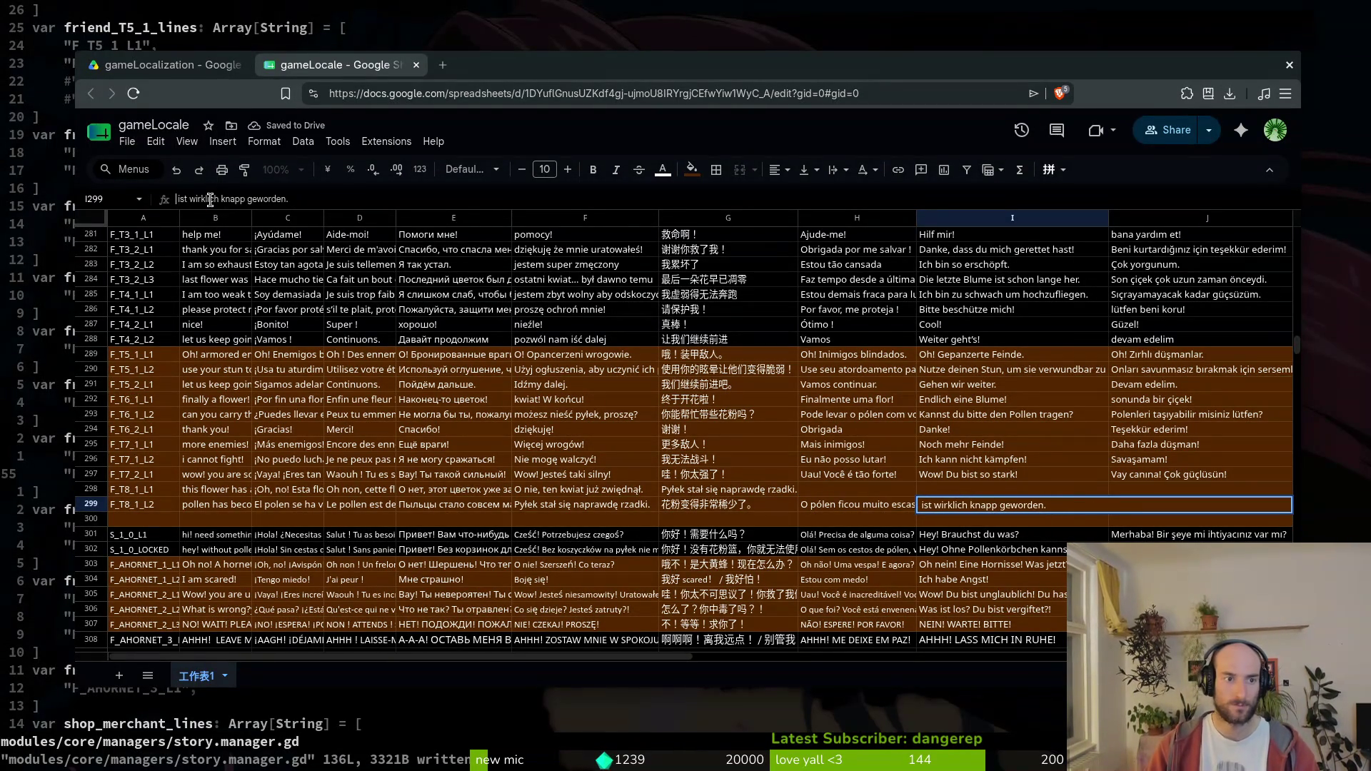
{"action": "type", "text": "llen"}
{"action": "key", "text": "alt+Tab"}
{"action": "left_click", "coordinate": [1143, 506]}
{"action": "type", "text": "Polen gerçekten çok azaldı."}
- Paste the new Spanish, French, Russian, Polish and Chinese flower lines into C298–G298
{"action": "key", "text": "alt+Tab"}
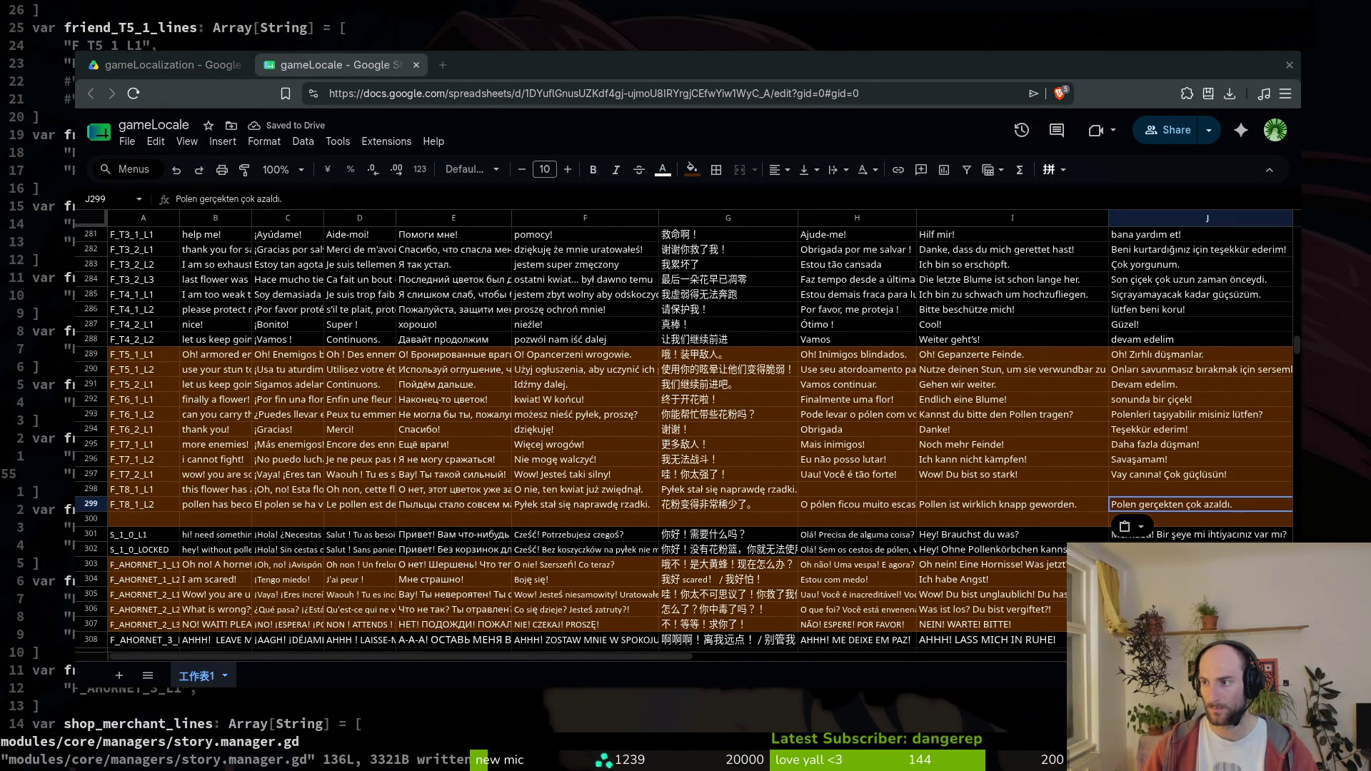
{"action": "left_click", "coordinate": [284, 490]}
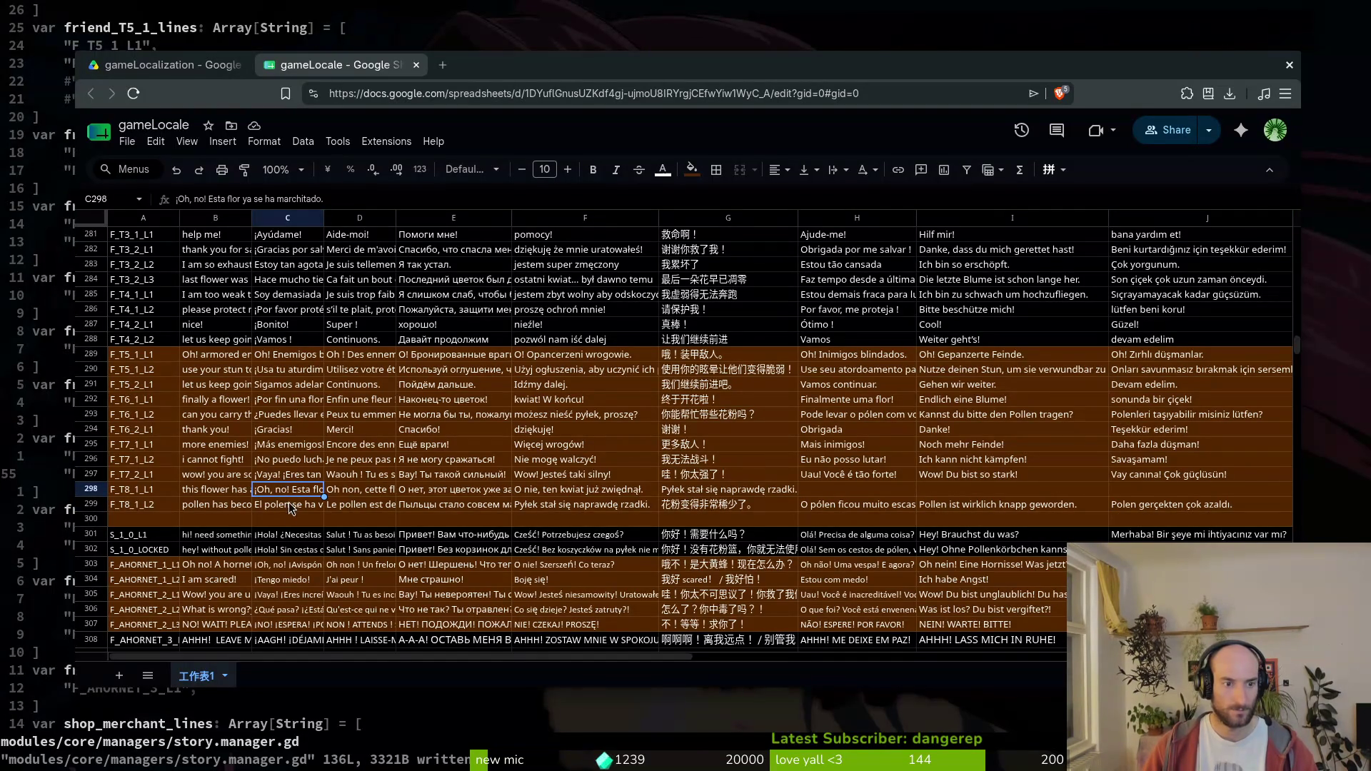
{"action": "type", "text": "Esta flor ya se ha marchitado."}
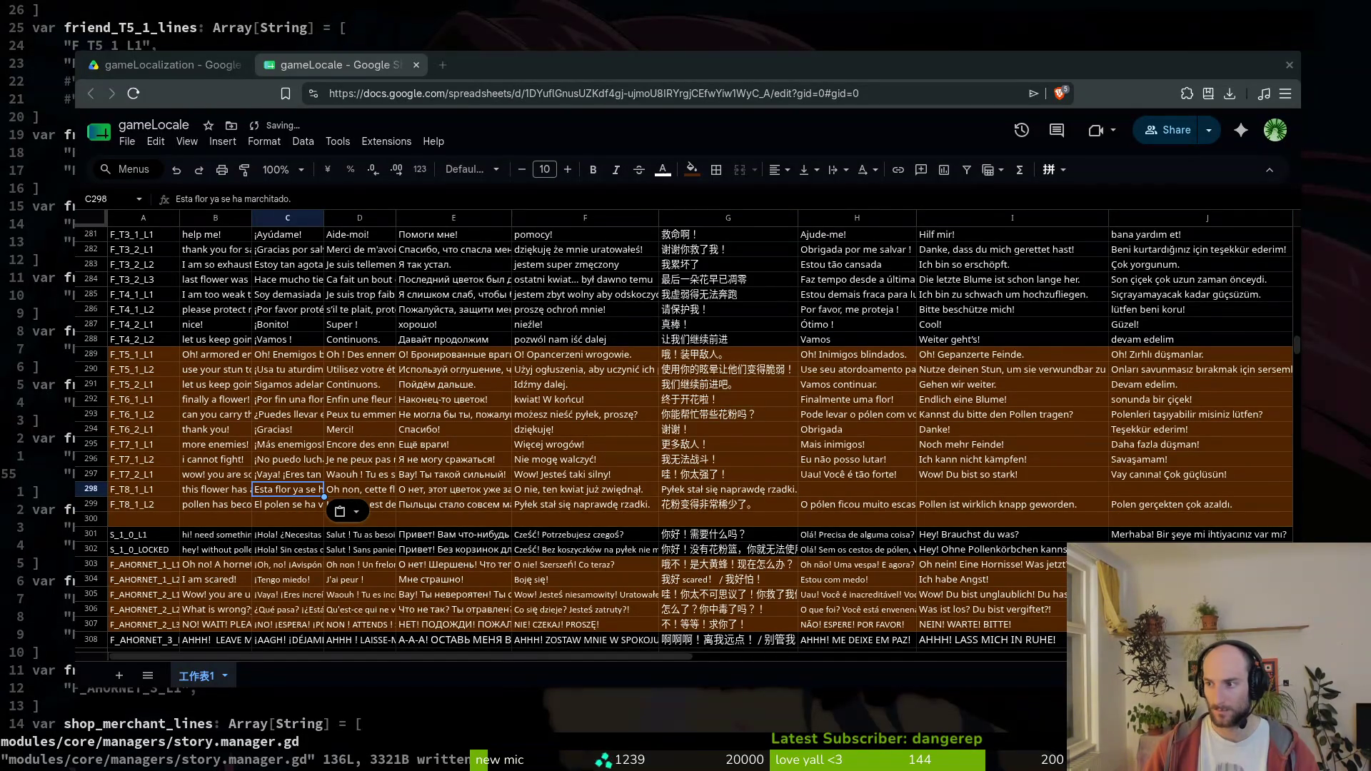
{"action": "type", "text": "Cette fleur a déjà fané."}
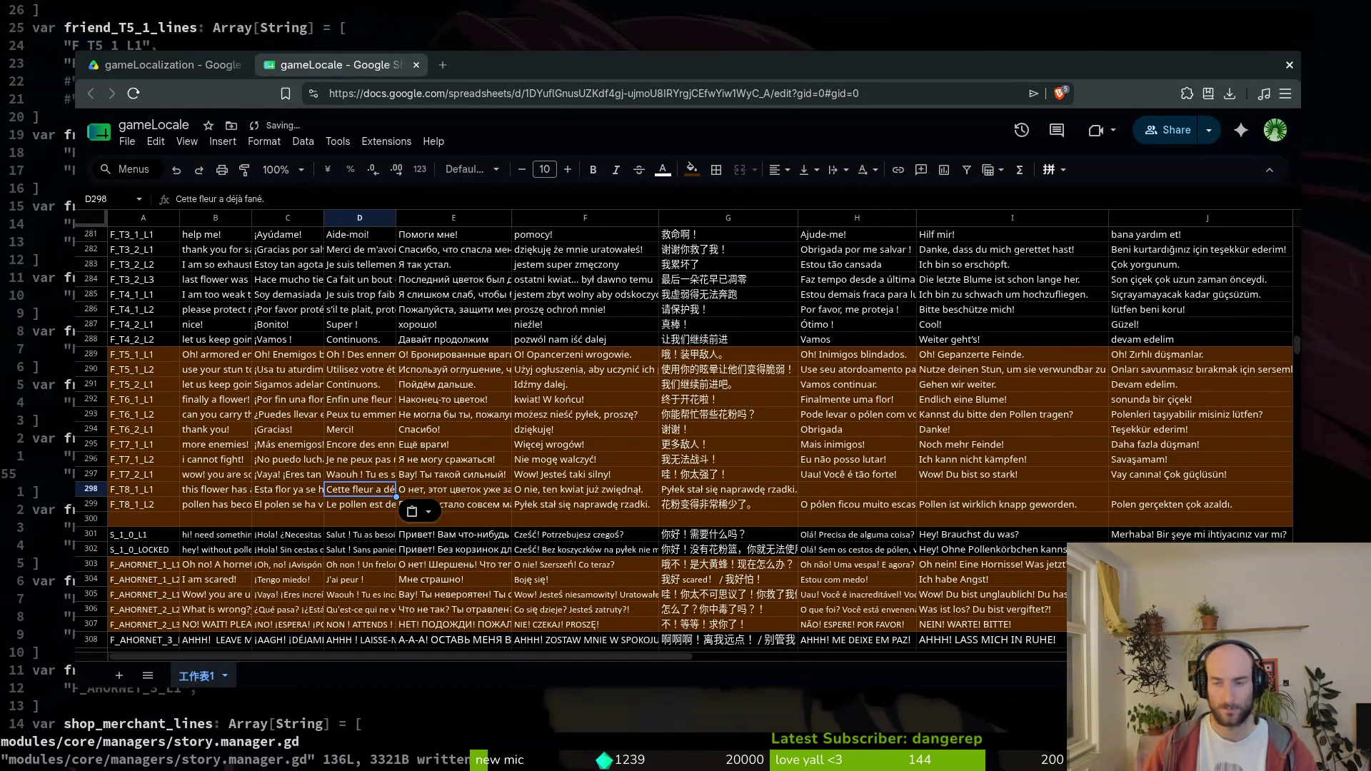
{"action": "left_click", "coordinate": [468, 486]}
{"action": "type", "text": "Этот цветок уже завял."}
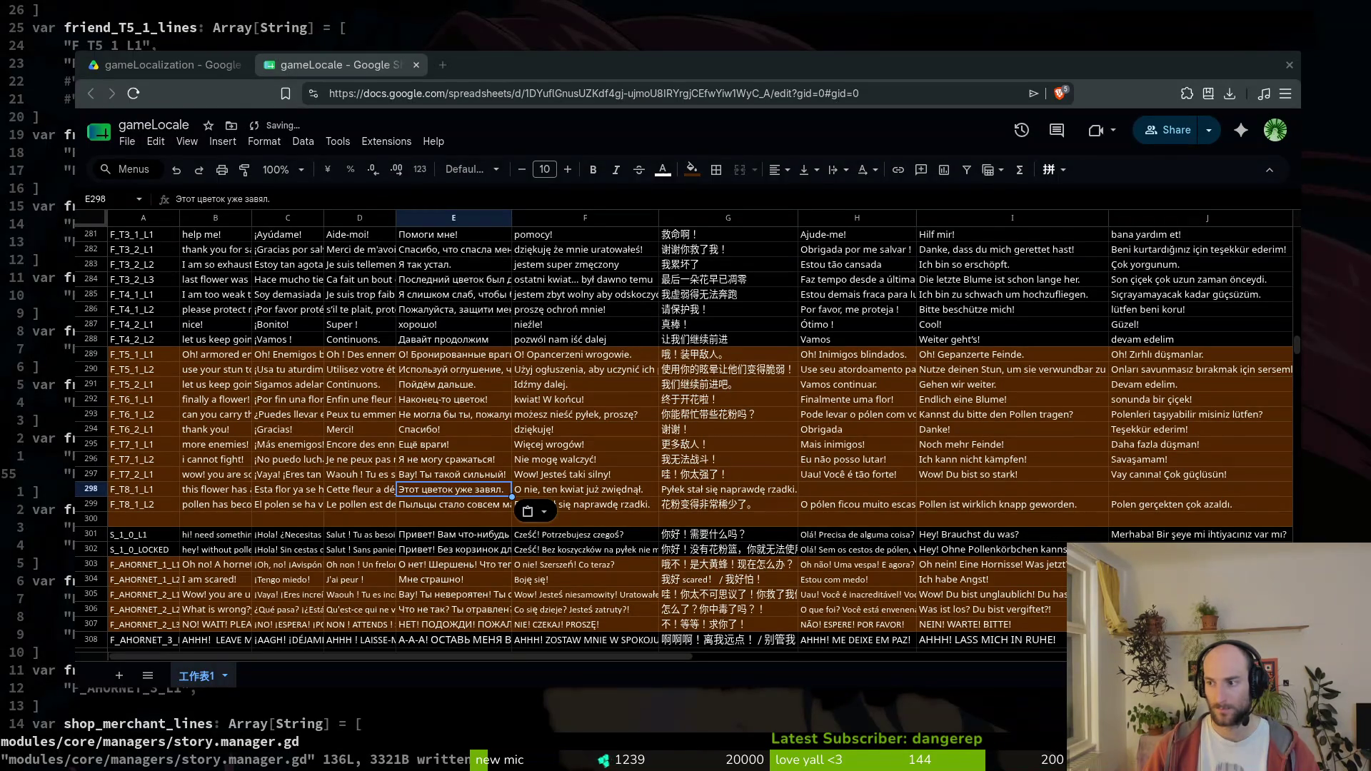
{"action": "key", "text": "Right"}
{"action": "type", "text": "Ten kwiat już zwiędnął."}
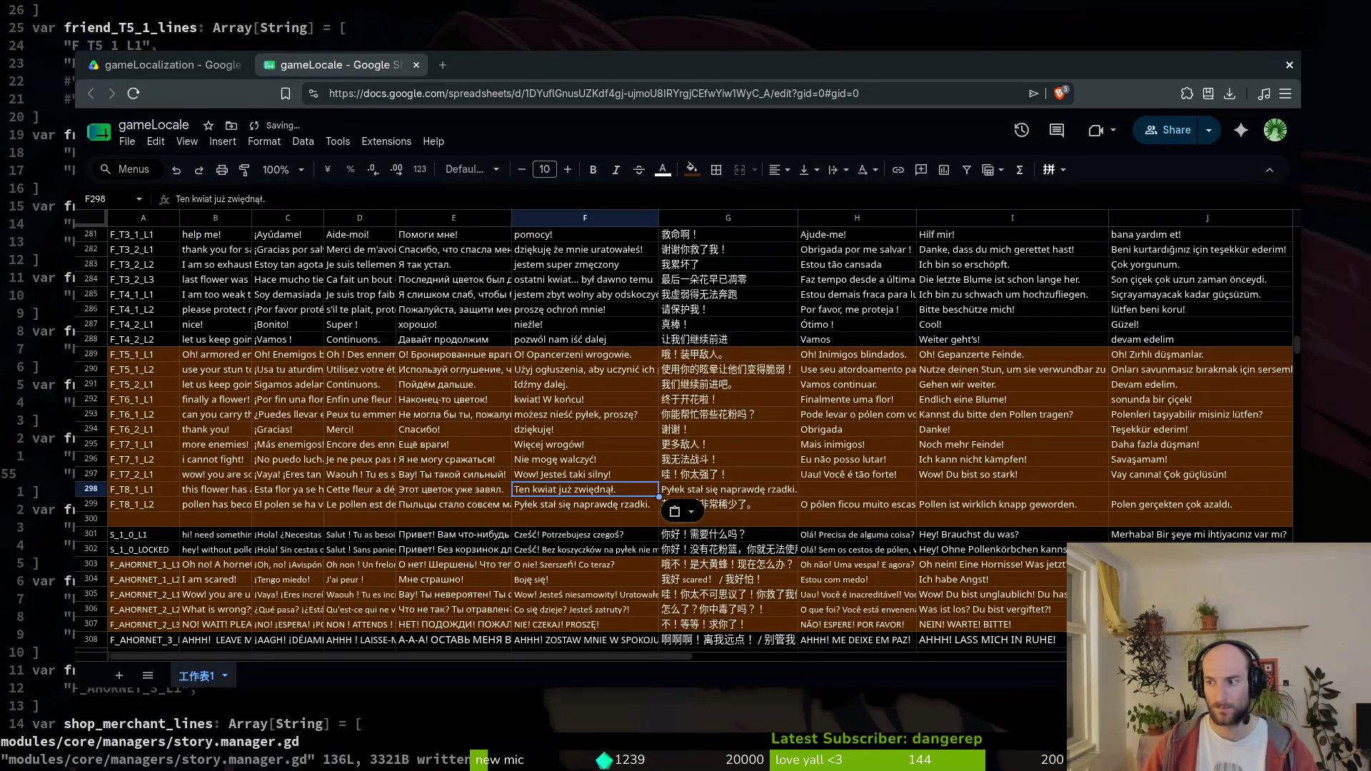
{"action": "key", "text": "Right"}
{"action": "type", "text": "这朵花已经枯萎了。"}
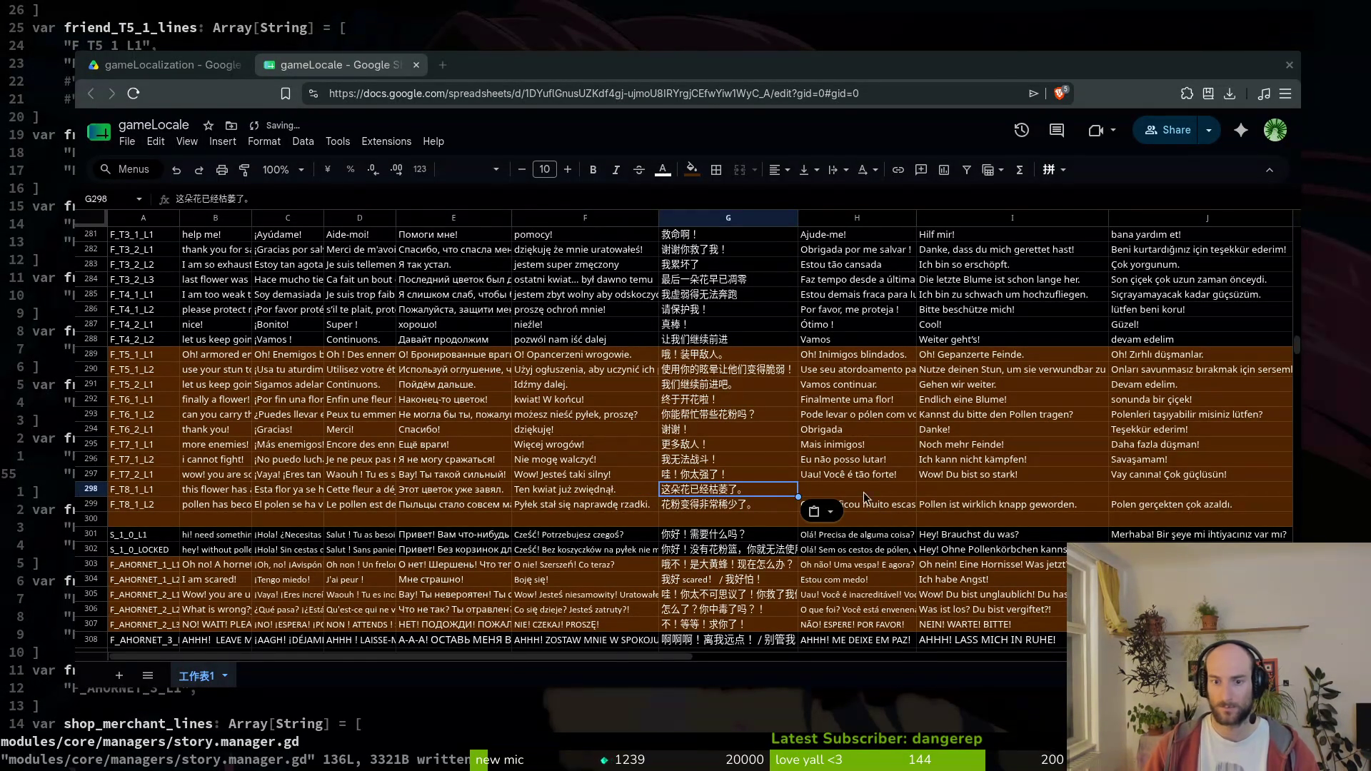
- Paste the Portuguese, German and Turkish flower lines into H298–J298, undoing a stray paste in H297
{"action": "key", "text": "Right"}
{"action": "key", "text": "Up"}
{"action": "type", "text": "Esta flor já murchou."}
{"action": "key", "text": "ctrl+z"}
{"action": "key", "text": "Down"}
{"action": "type", "text": "Esta flor já murchou."}
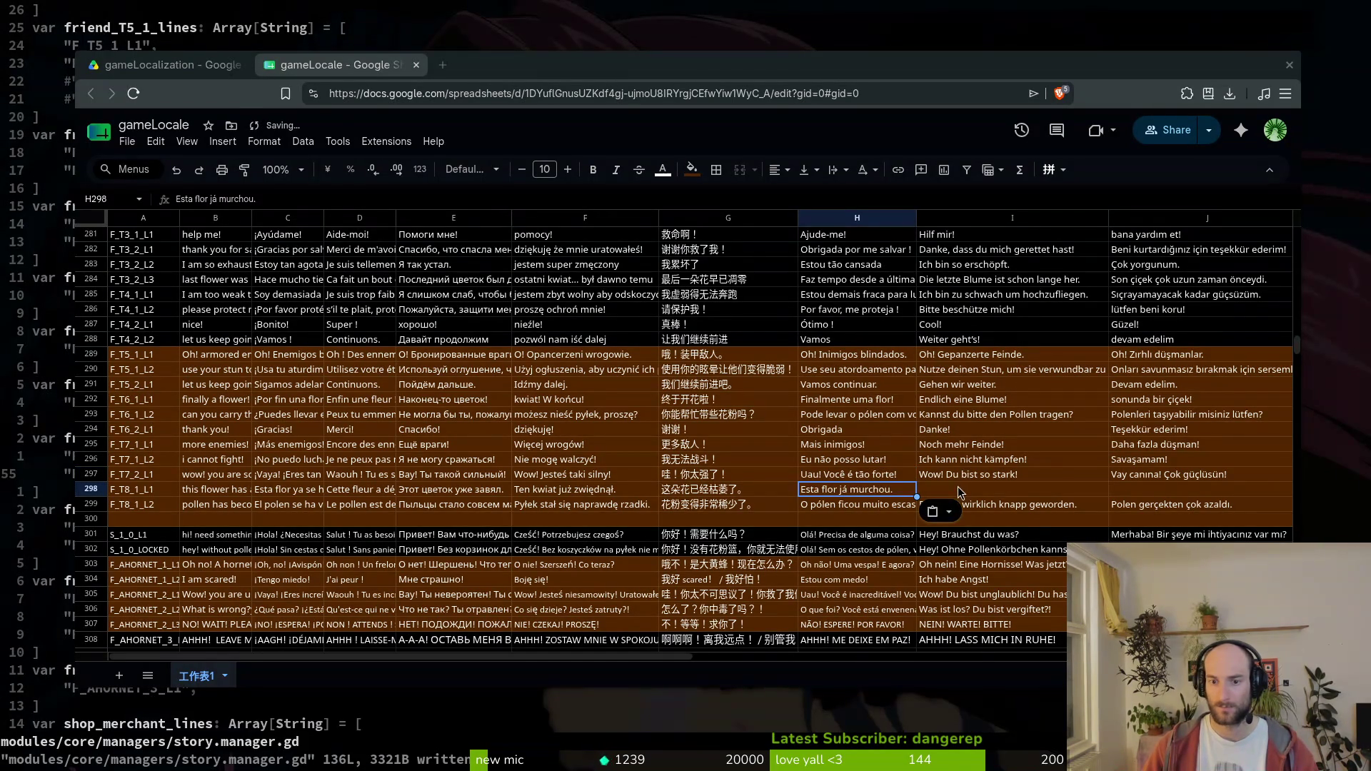
{"action": "key", "text": "Right"}
{"action": "type", "text": "Diese Blume ist schon verwelkt."}
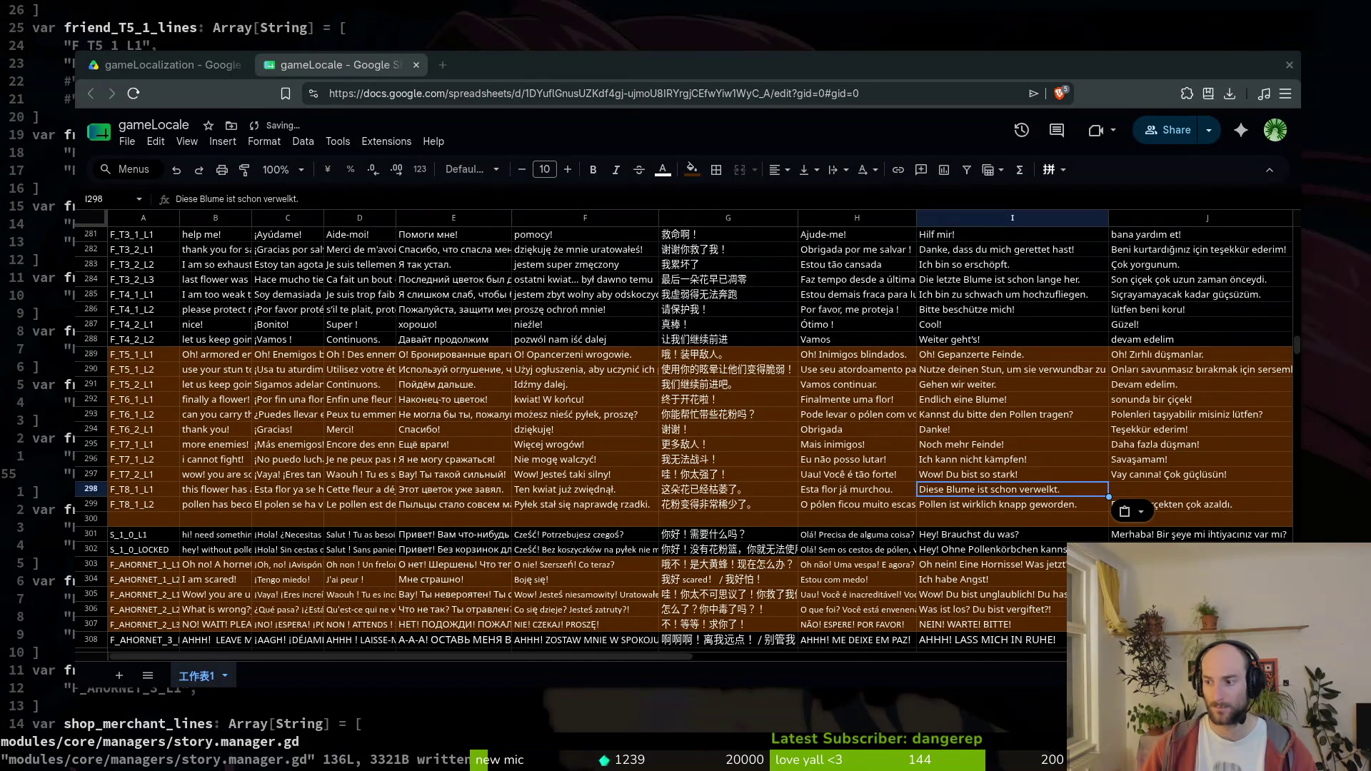
{"action": "key", "text": "Right"}
{"action": "type", "text": "Bu çiçek çoktan solmuş."}
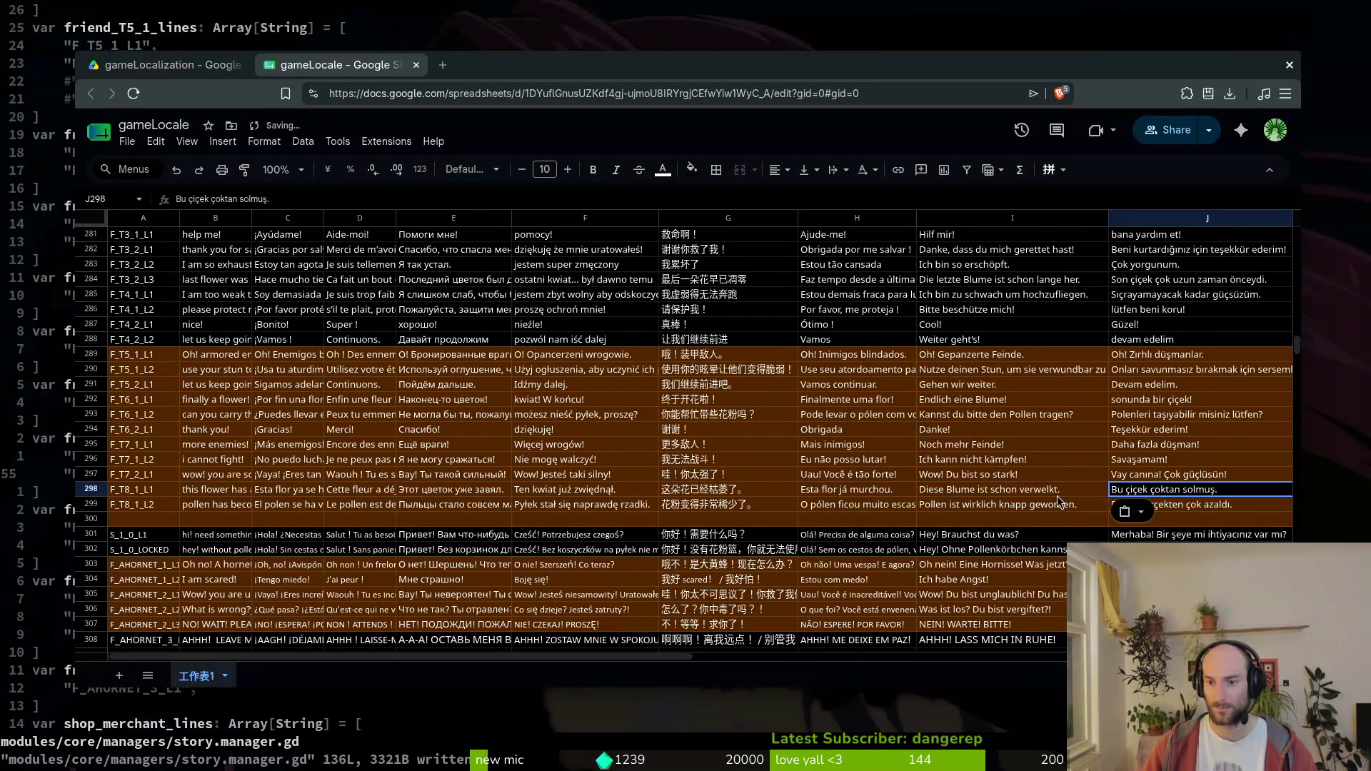
- Change 'Diese' to 'Die' in the German flower line in I298
{"action": "key", "text": "Left"}
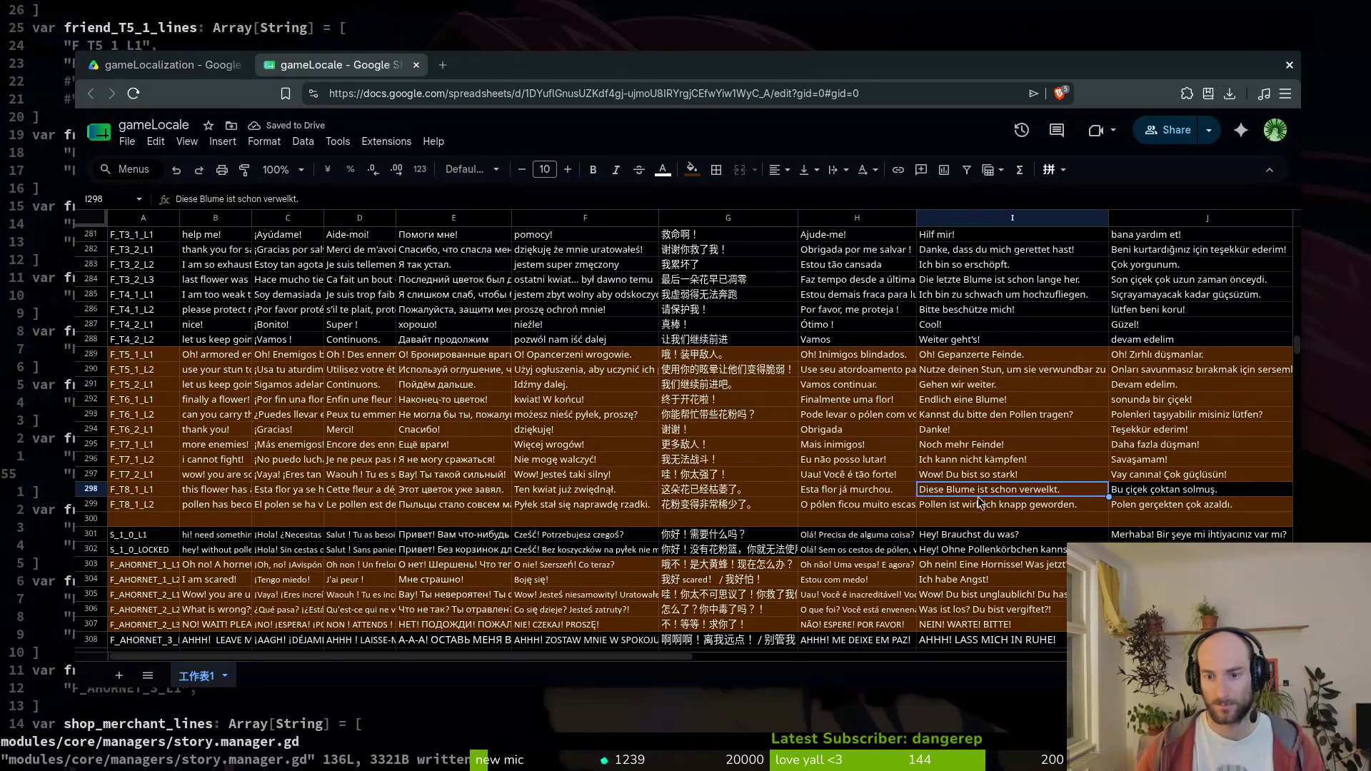
{"action": "left_click", "coordinate": [194, 199]}
{"action": "key", "text": "BackSpace"}
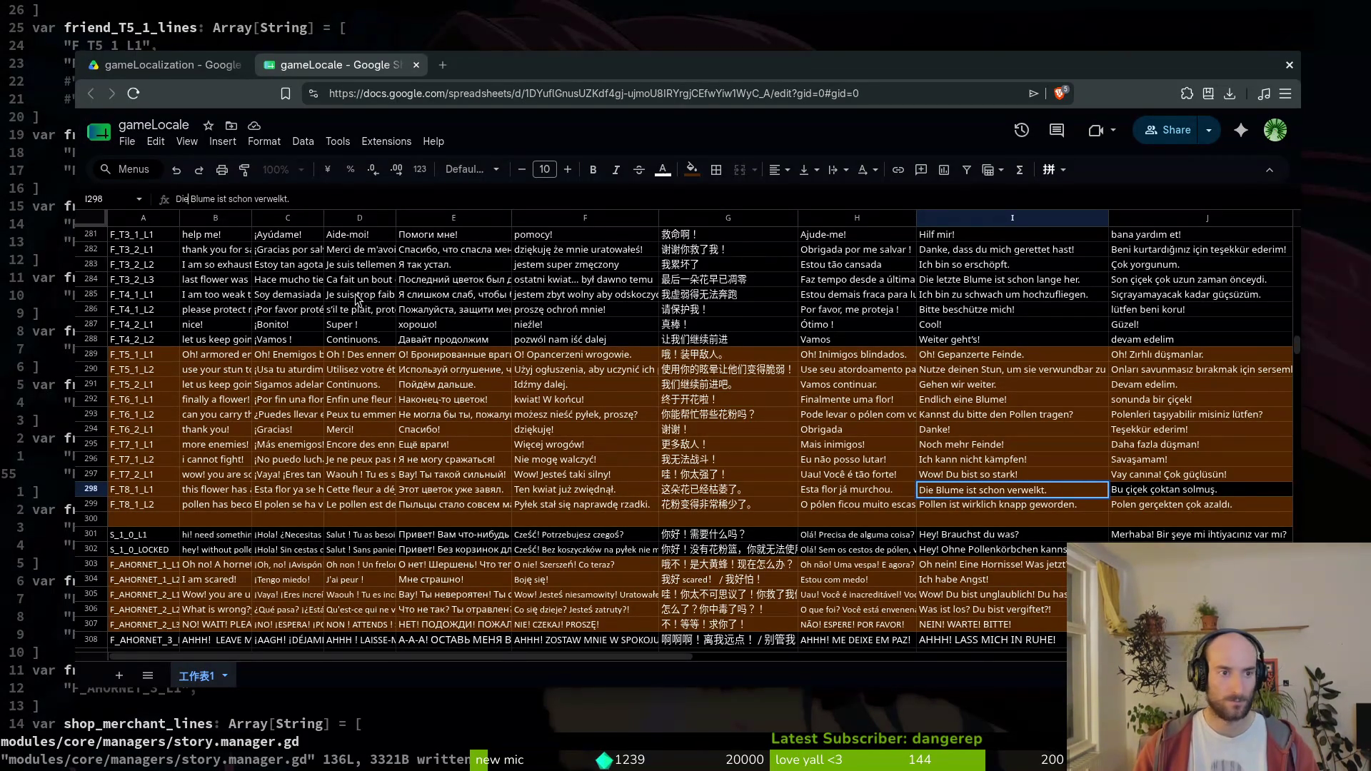
{"action": "key", "text": "Return"}
{"action": "left_click", "coordinate": [857, 429]}
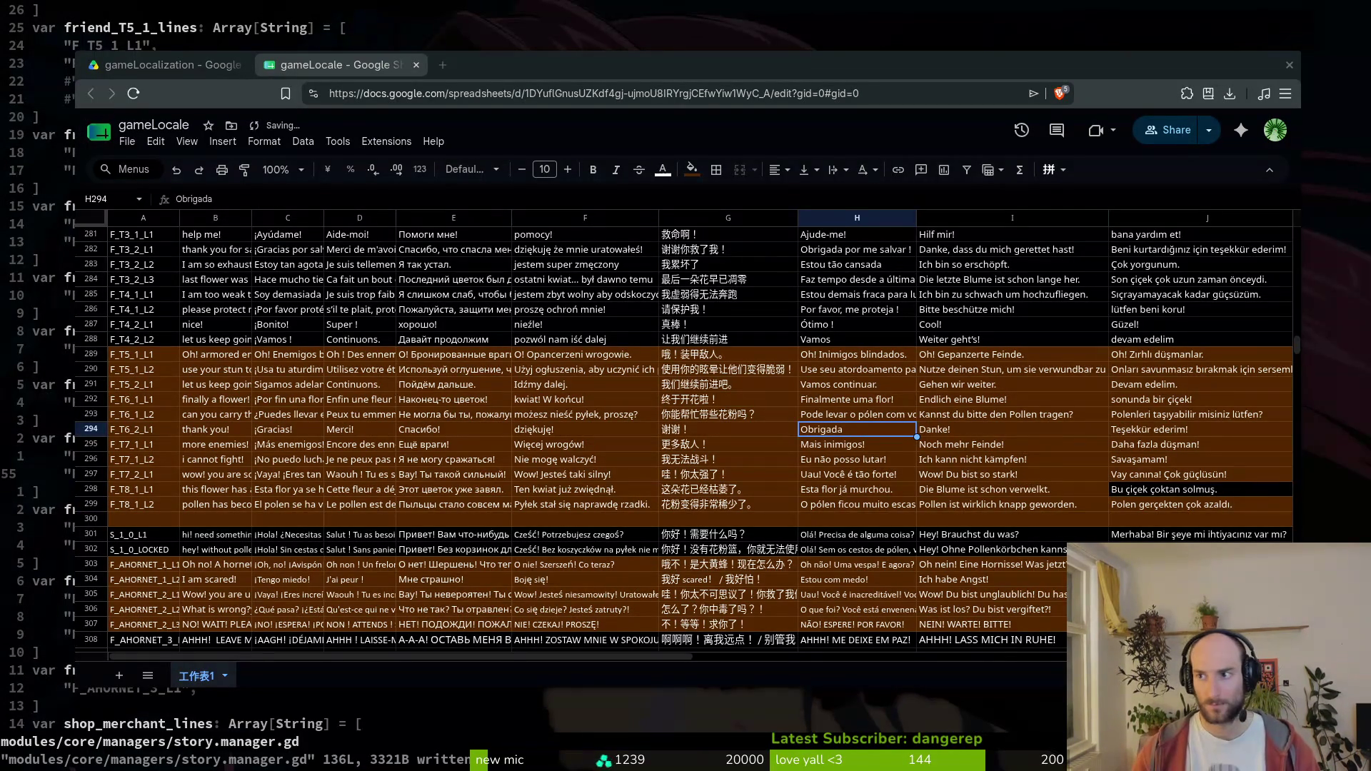
{"action": "scroll", "coordinate": [864, 516], "scroll_direction": "up", "scroll_amount": 10}
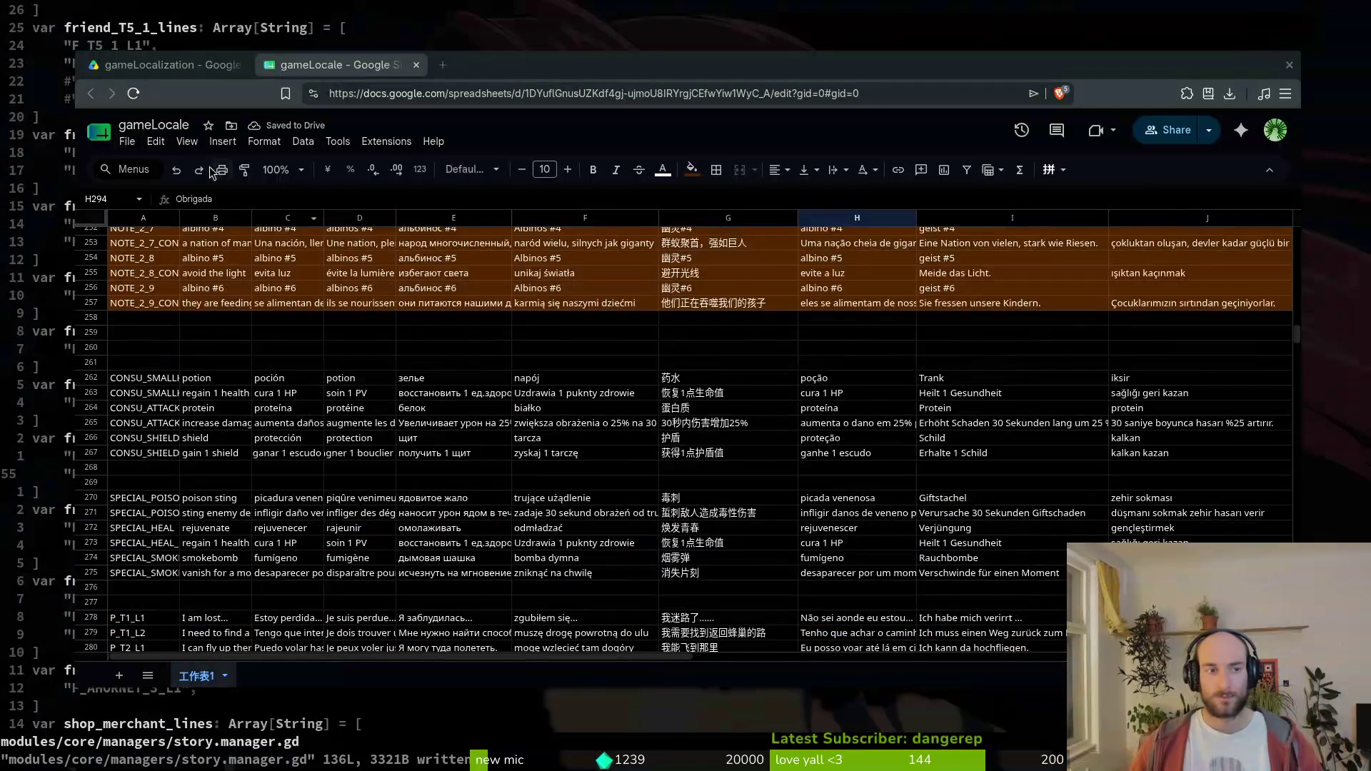
- Download the sheet as CSV over pollinate-or-die/docs/translations.csv, then close the gameLocalization tab
{"action": "left_click", "coordinate": [125, 143]}
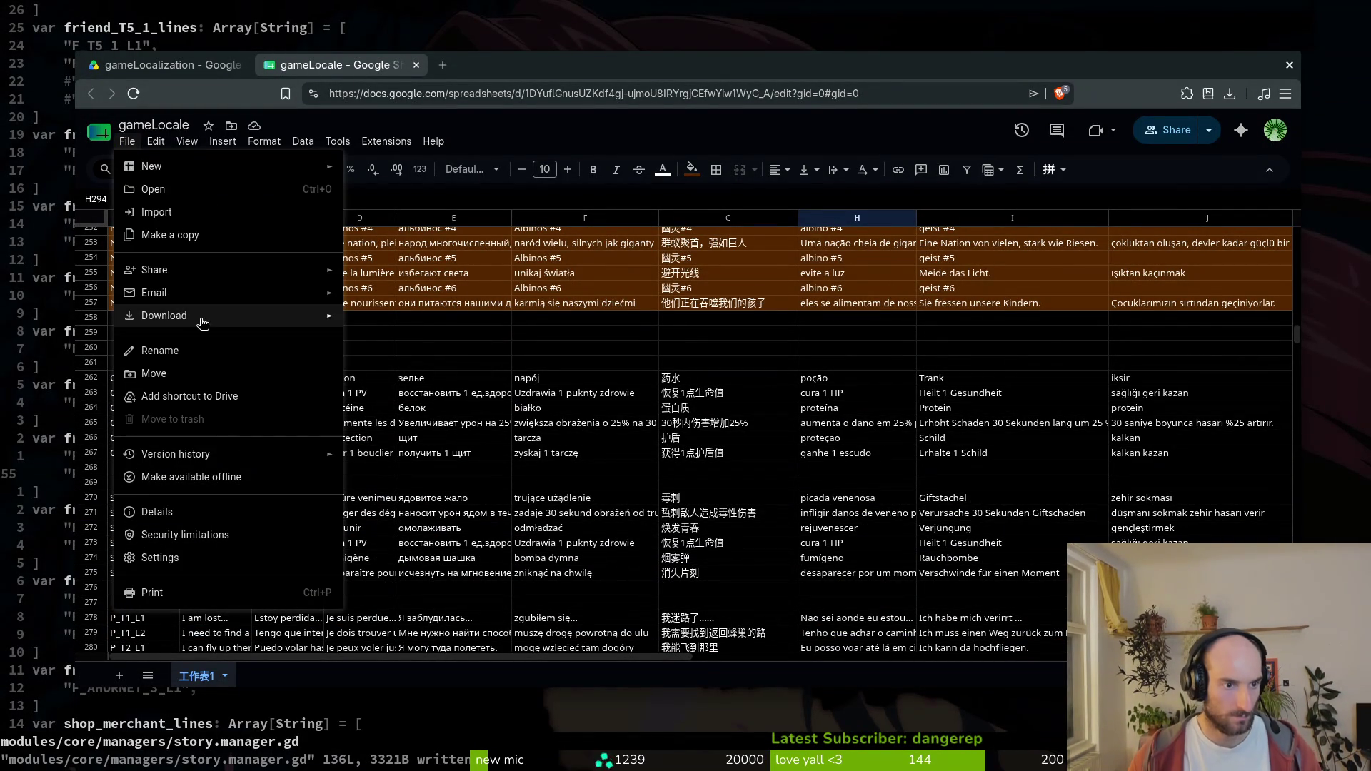
{"action": "mouse_move", "coordinate": [203, 319]}
{"action": "left_click", "coordinate": [491, 429]}
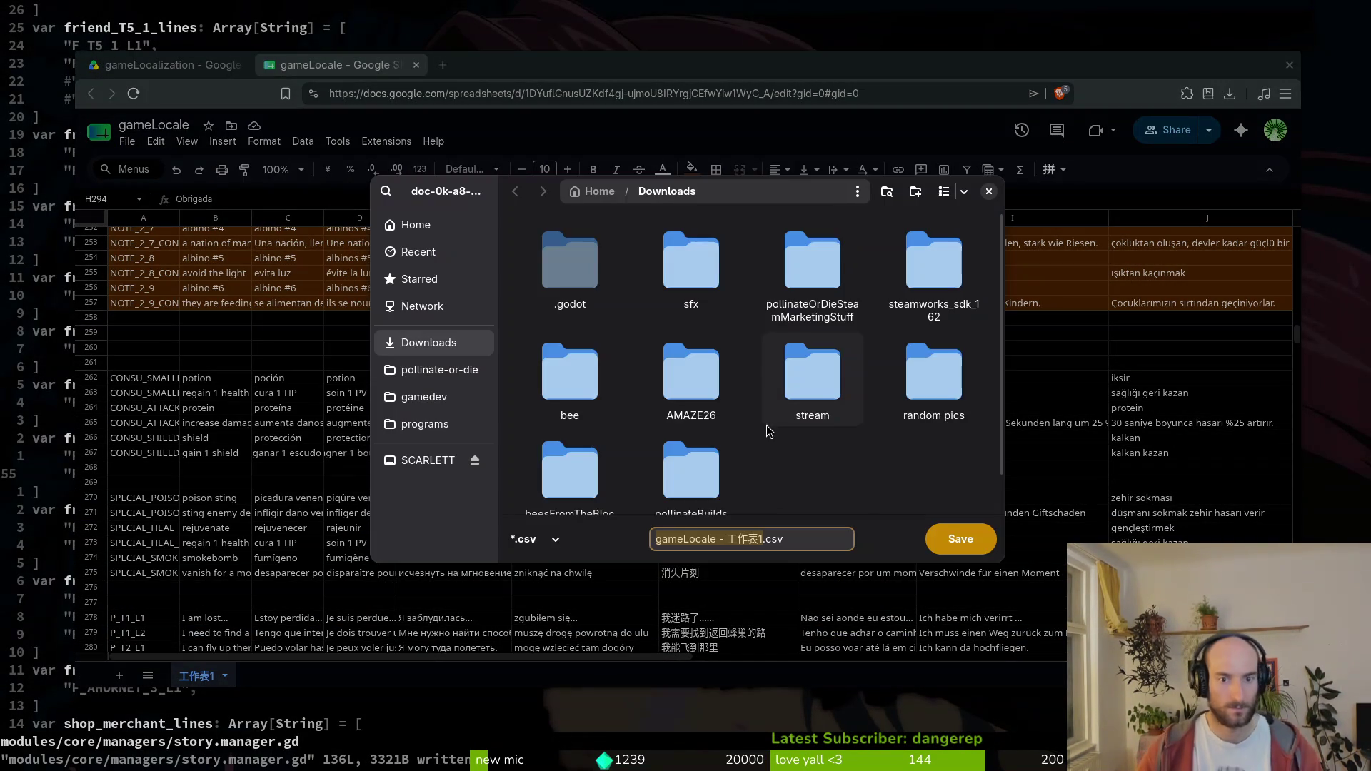
{"action": "left_click", "coordinate": [437, 370]}
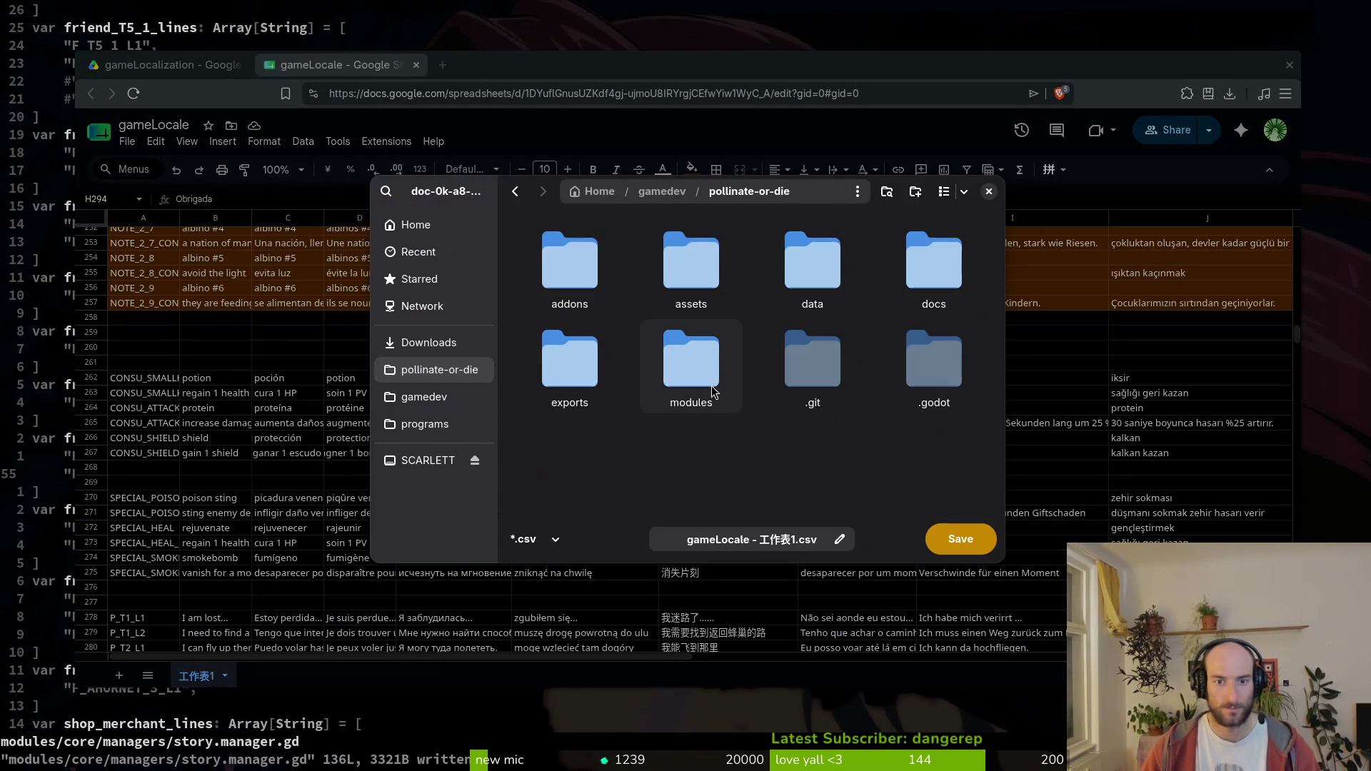
{"action": "double_click", "coordinate": [934, 264]}
{"action": "left_click", "coordinate": [569, 265]}
{"action": "left_click", "coordinate": [929, 538]}
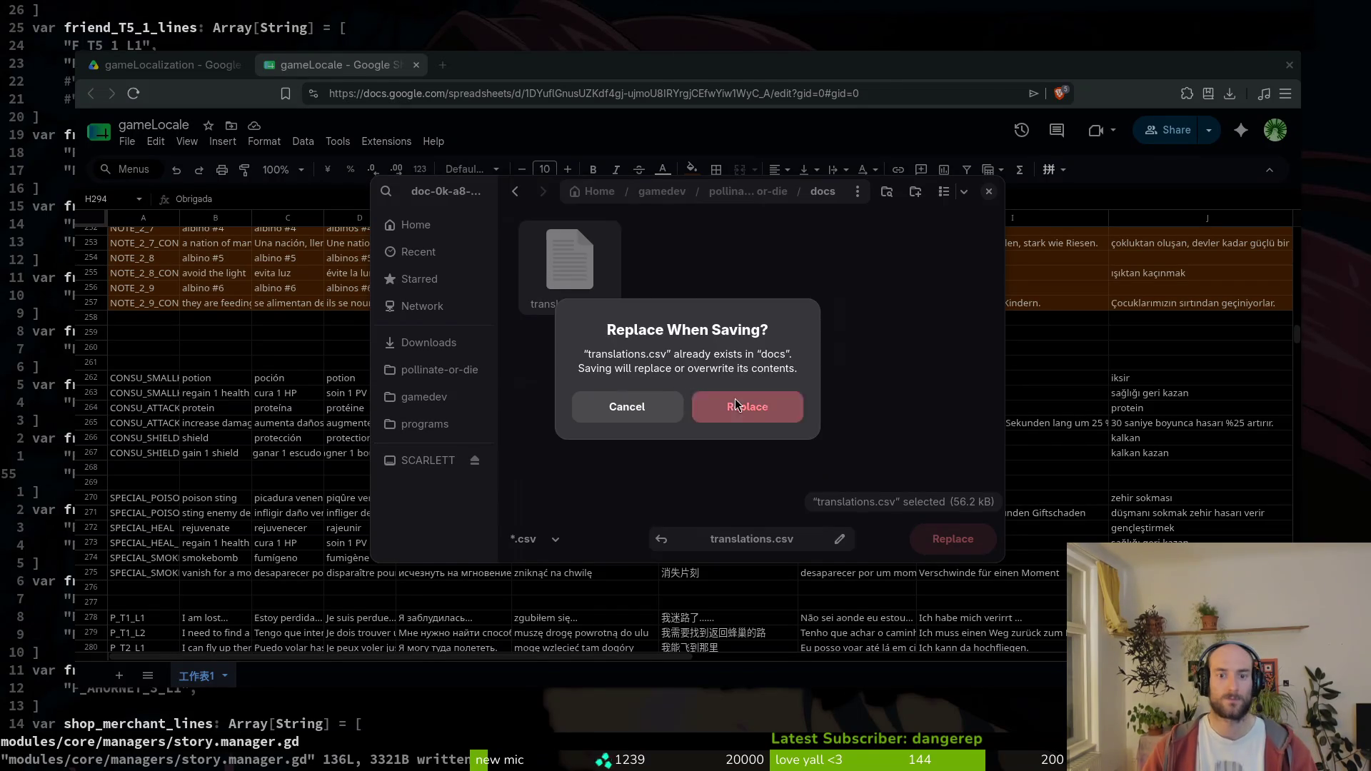
{"action": "left_click", "coordinate": [747, 406]}
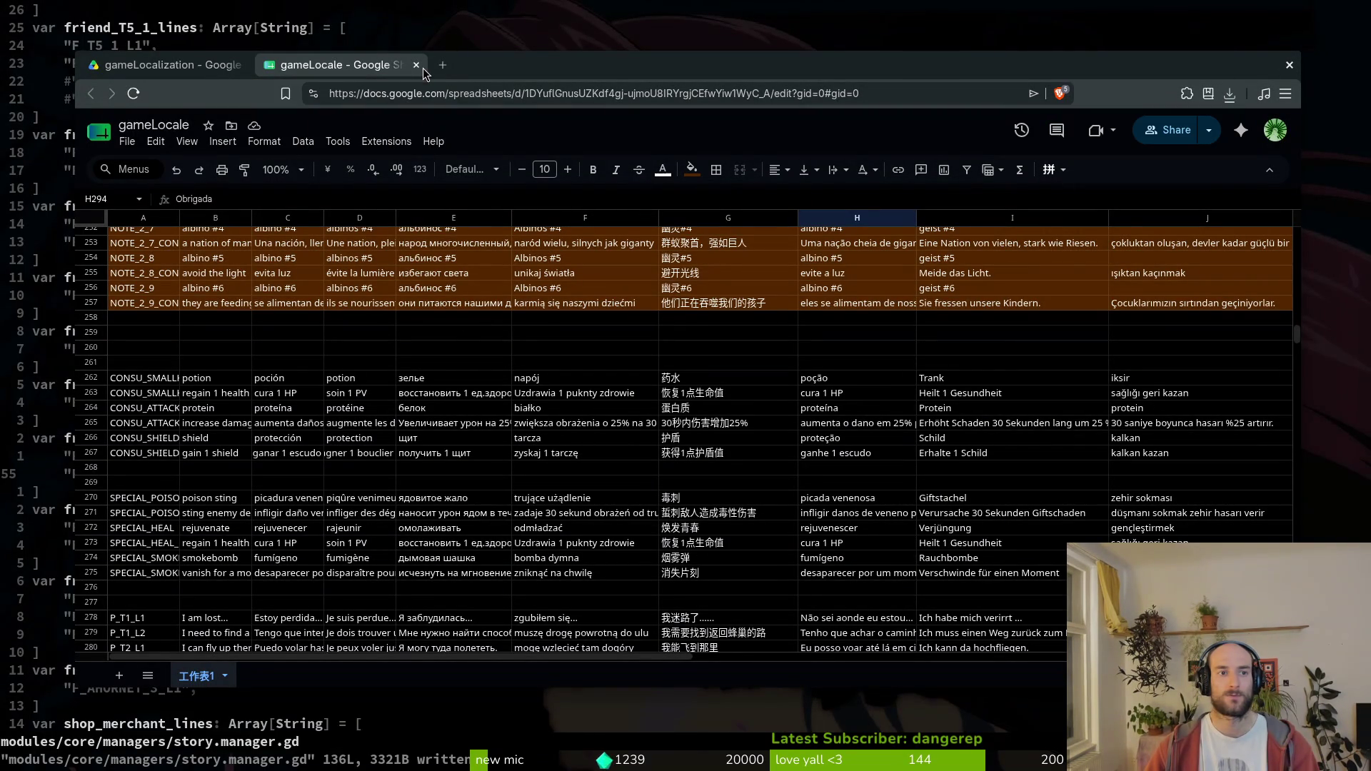
{"action": "left_click", "coordinate": [241, 65]}
{"action": "middle_click", "coordinate": [232, 75]}
- Open tutorial_8.gd through a Telescope file search for 'pftut8'
{"action": "key", "text": "k"}
{"action": "key", "text": "k"}
{"action": "key", "text": "f"}
{"action": "key", "text": "shift+s"}
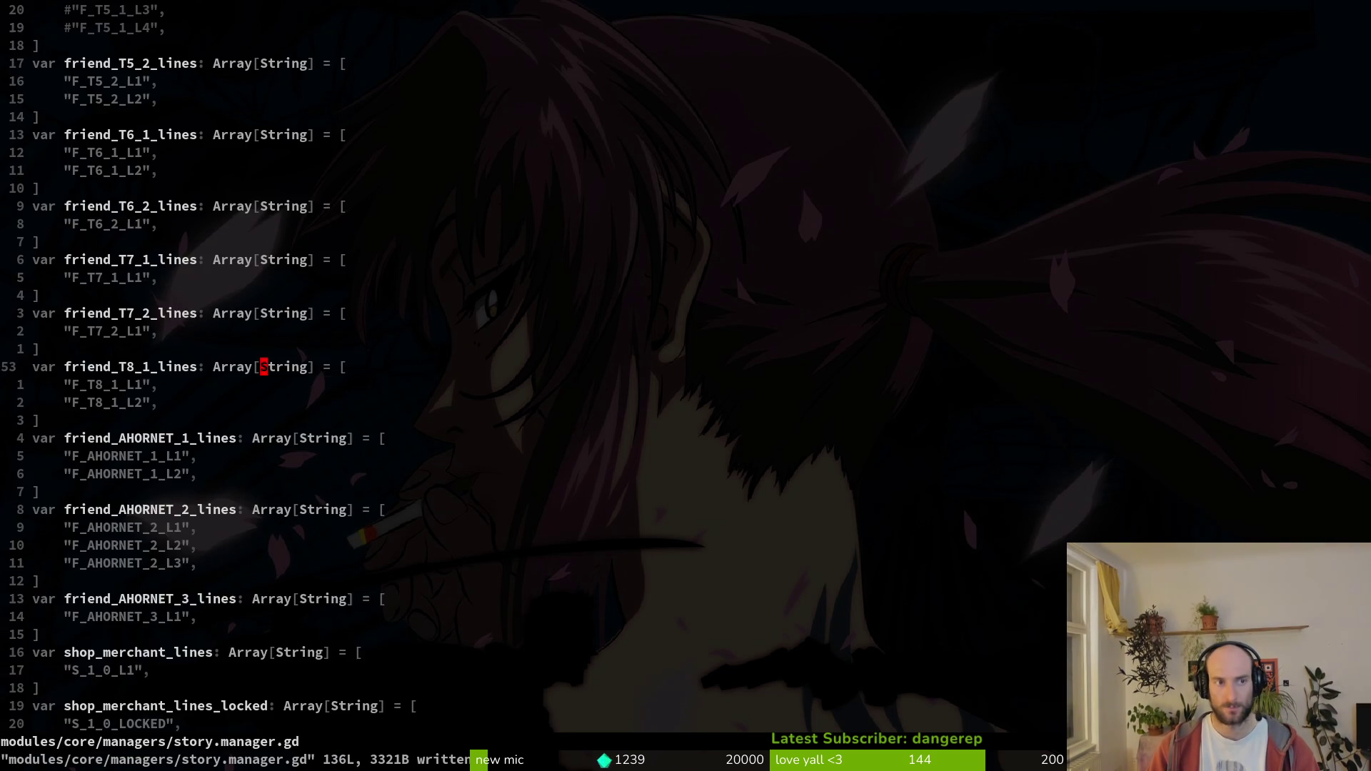
{"action": "key", "text": "space"}
{"action": "type", "text": "pf"}
{"action": "type", "text": "tut8"}
{"action": "key", "text": "Return"}
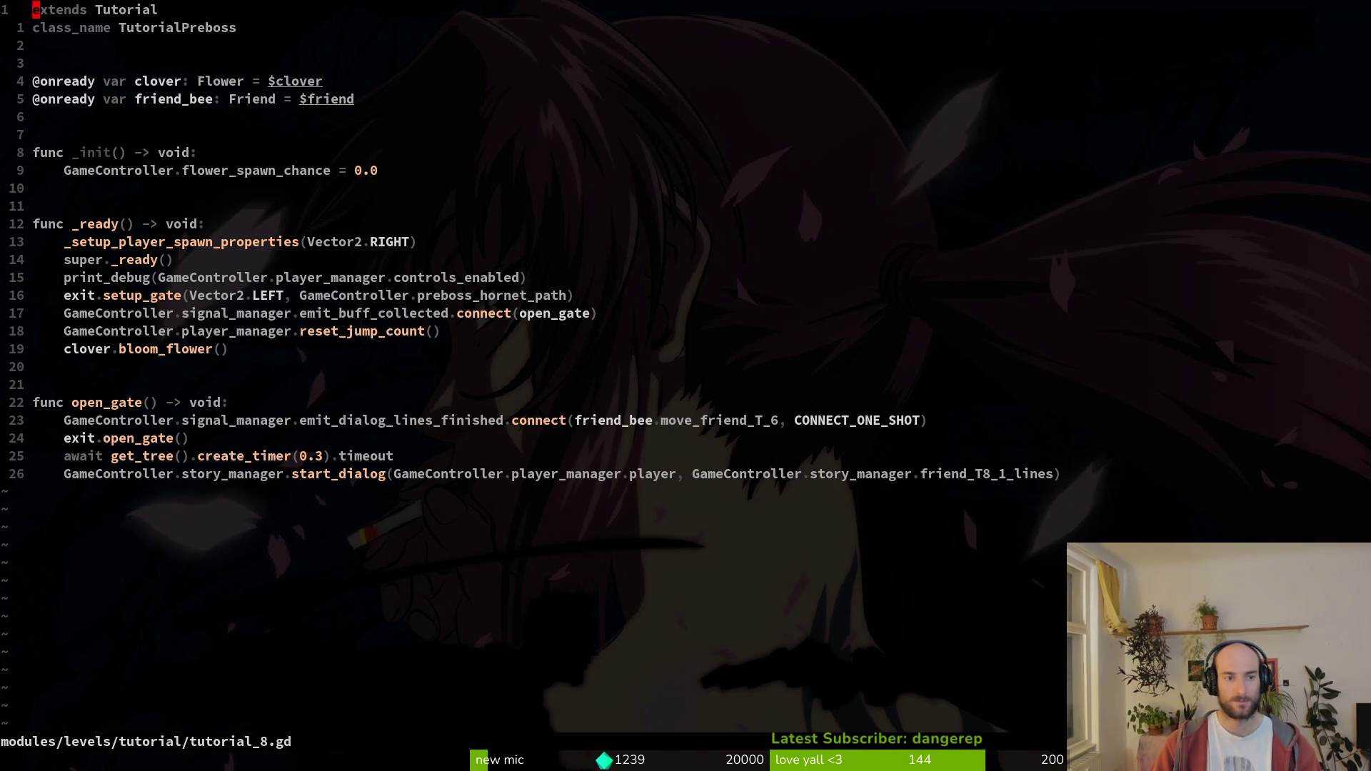
- Change open_gate's connect callback to move_friend_prehornet_room and save
{"action": "key", "text": "}"}
{"action": "key", "text": "}"}
{"action": "key", "text": "}"}
{"action": "key", "text": "Return"}
{"action": "key", "text": "Return"}
{"action": "key", "text": "Return"}
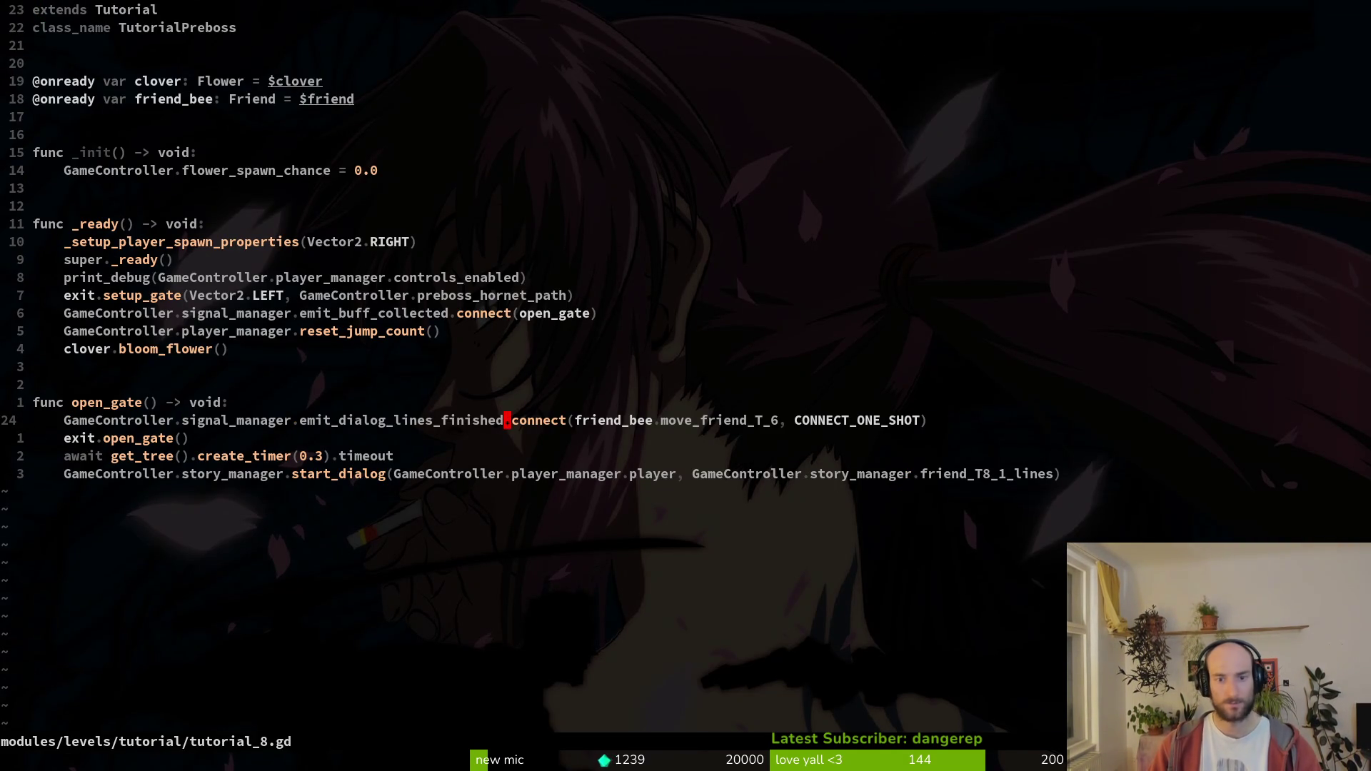
{"action": "type", "text": "ciwmovefi"}
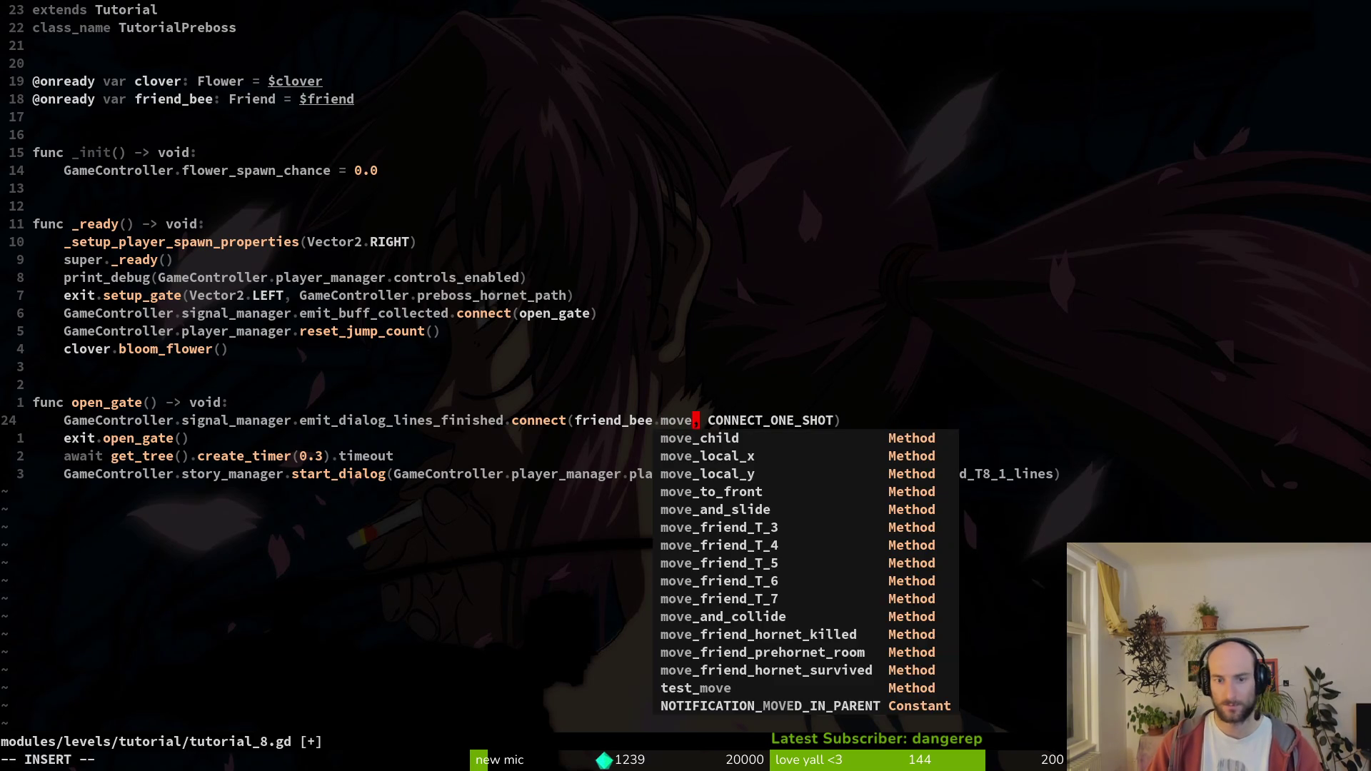
{"action": "key", "text": "ctrl+n"}
{"action": "key", "text": "ctrl+n"}
{"action": "key", "text": "ctrl+n"}
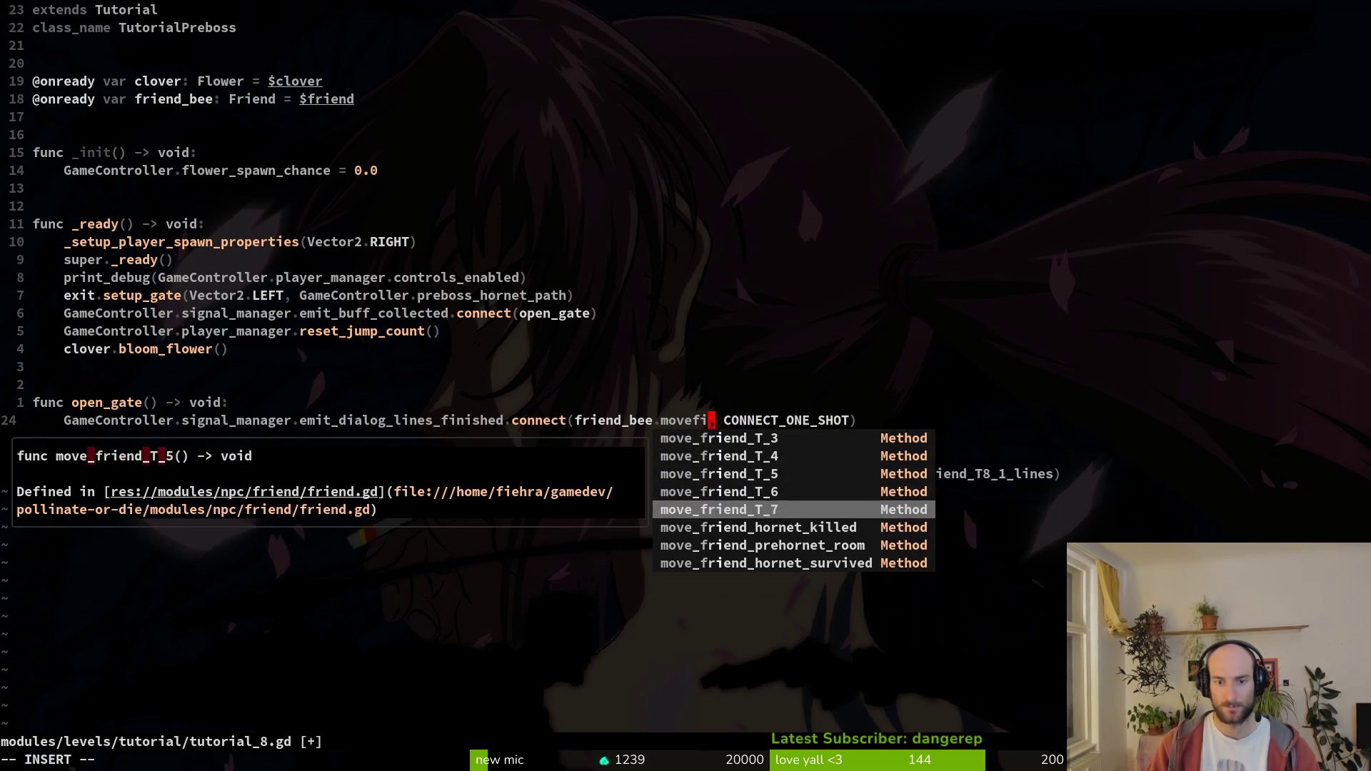
{"action": "key", "text": "Escape"}
{"action": "type", "text": ":w"}
{"action": "key", "text": "Return"}
{"action": "type", "text": "ciwmovefr"}
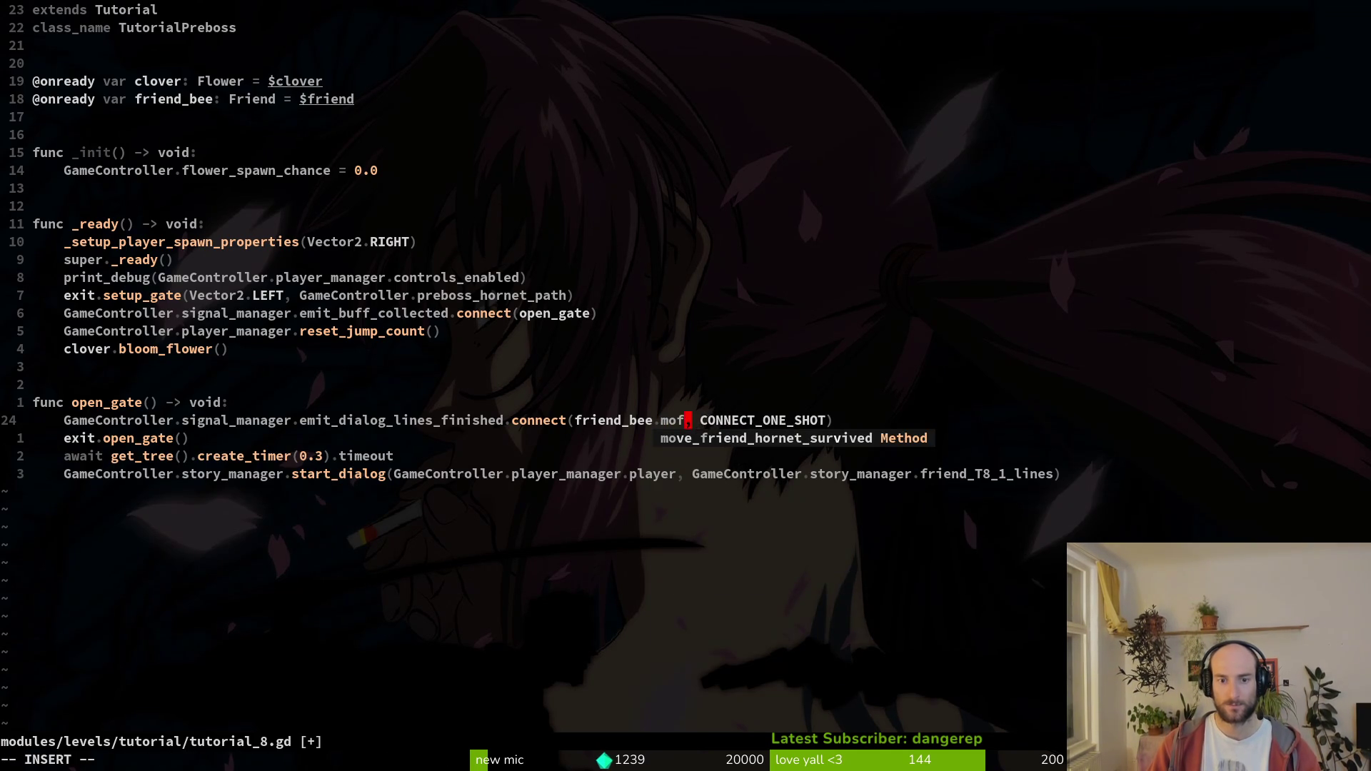
{"action": "key", "text": "ctrl+n"}
{"action": "key", "text": "ctrl+n"}
{"action": "key", "text": "ctrl+n"}
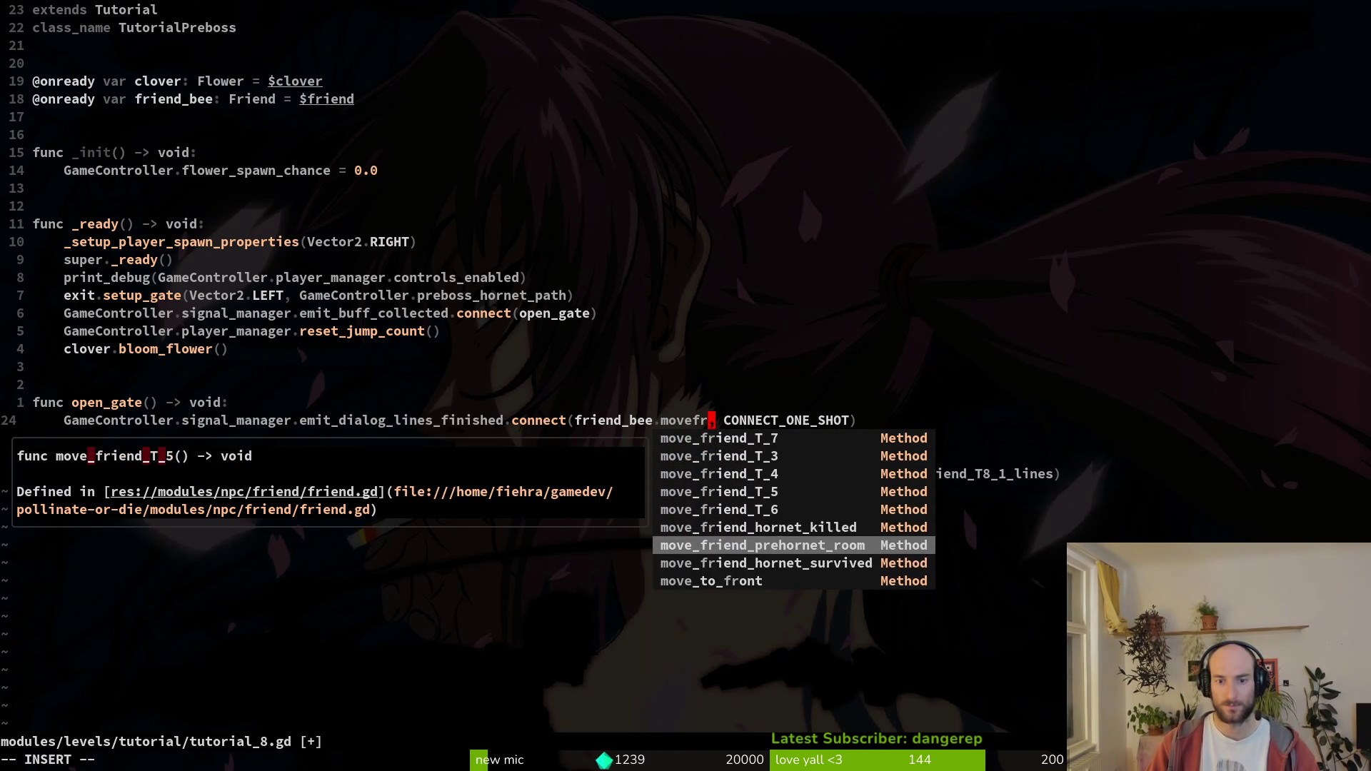
{"action": "key", "text": "Escape"}
{"action": "type", "text": ":w"}
{"action": "key", "text": "Return"}
- Delete the start_dialog line from open_gate and save tutorial_8.gd
{"action": "key", "text": "j"}
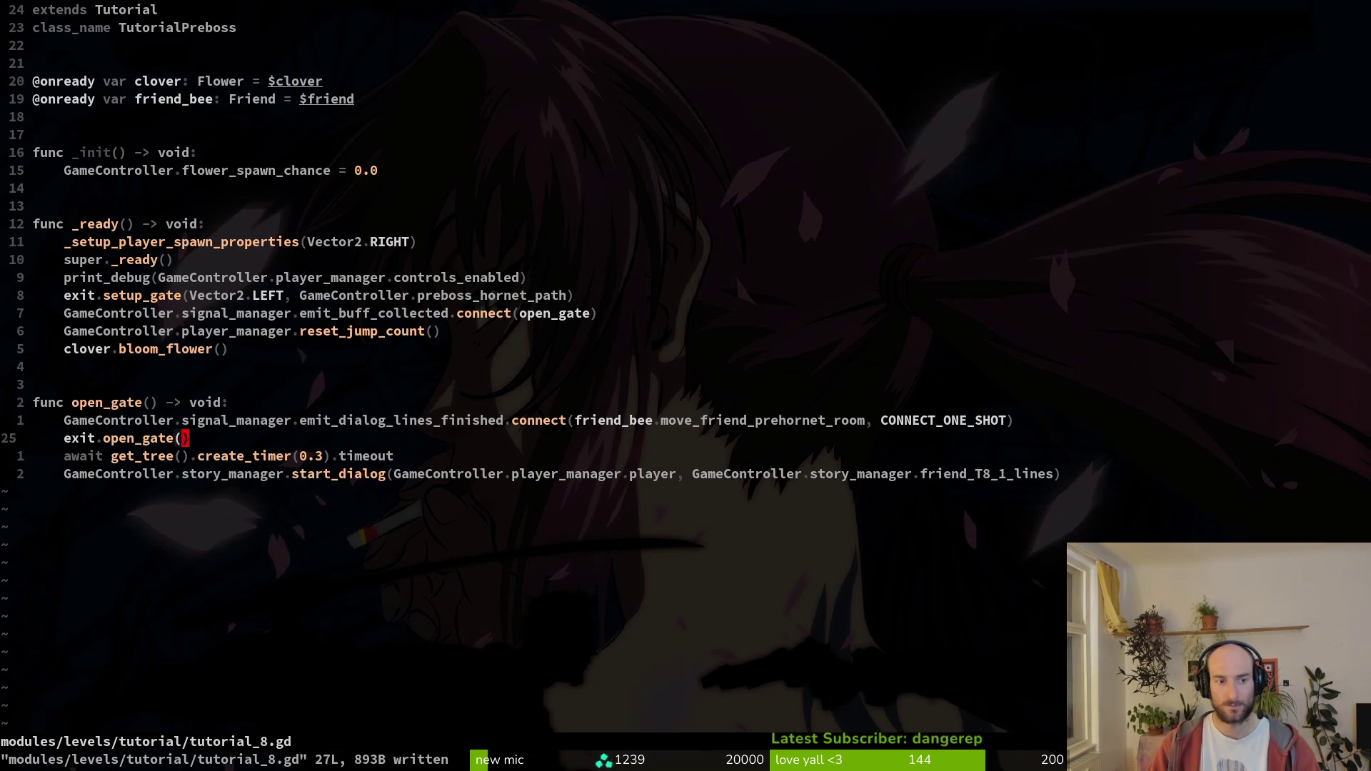
{"action": "key", "text": "k"}
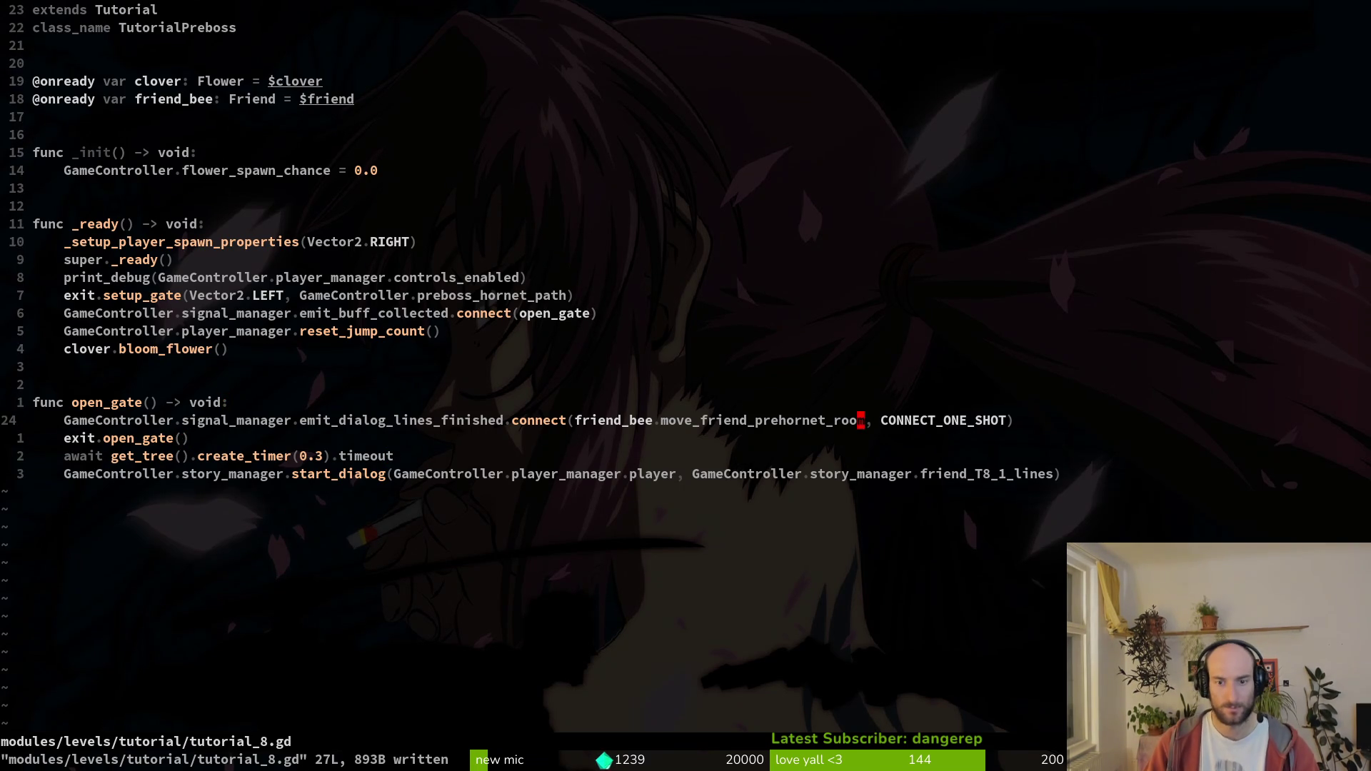
{"action": "key", "text": "j"}
{"action": "key", "text": "j"}
{"action": "key", "text": "j"}
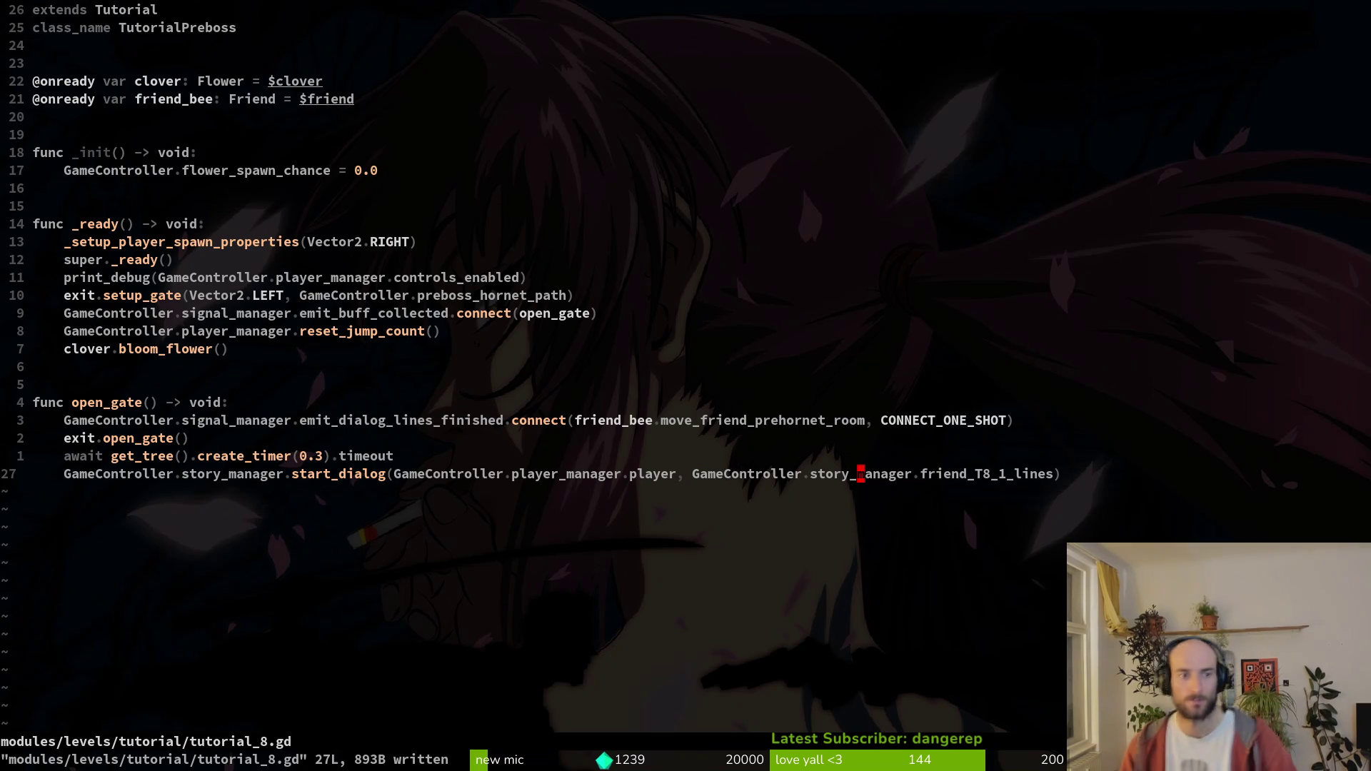
{"action": "key", "text": "shift+v"}
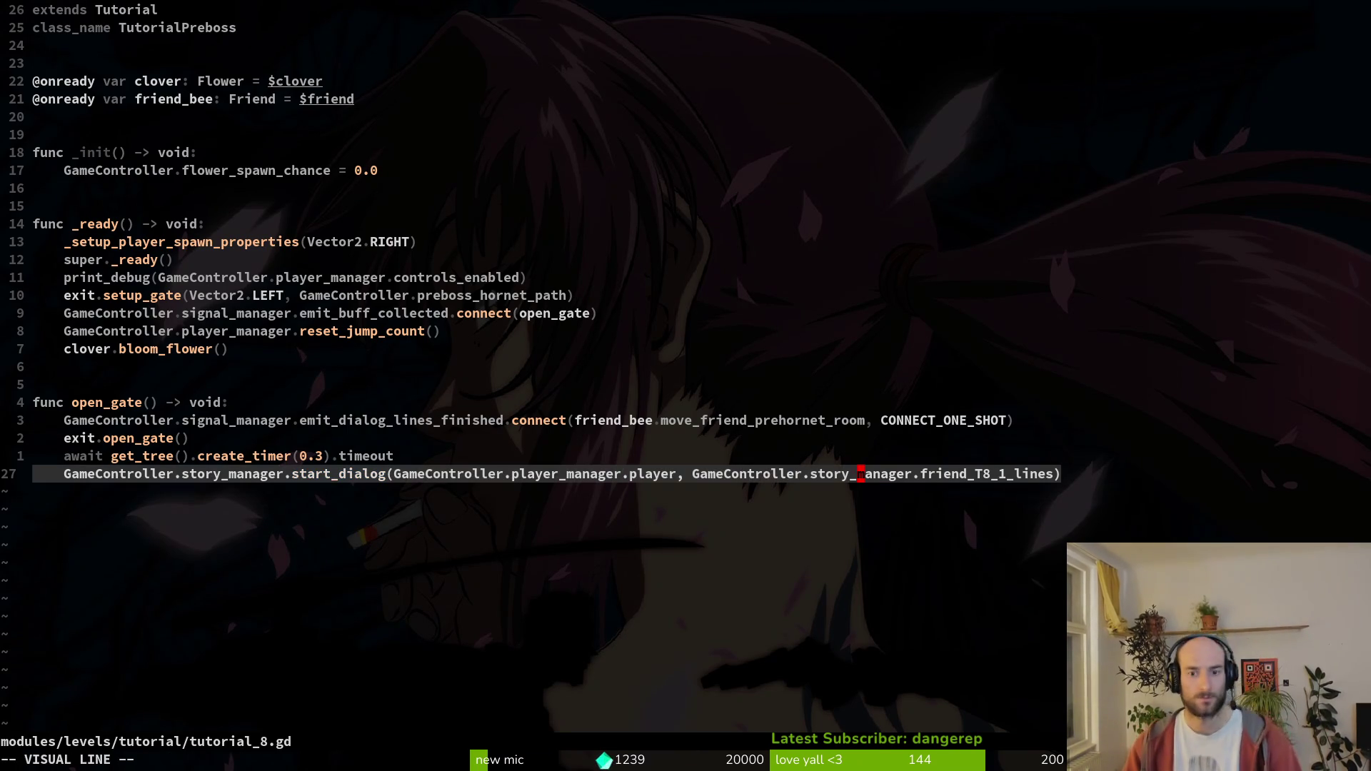
{"action": "type", "text": "d:w"}
{"action": "key", "text": "Return"}
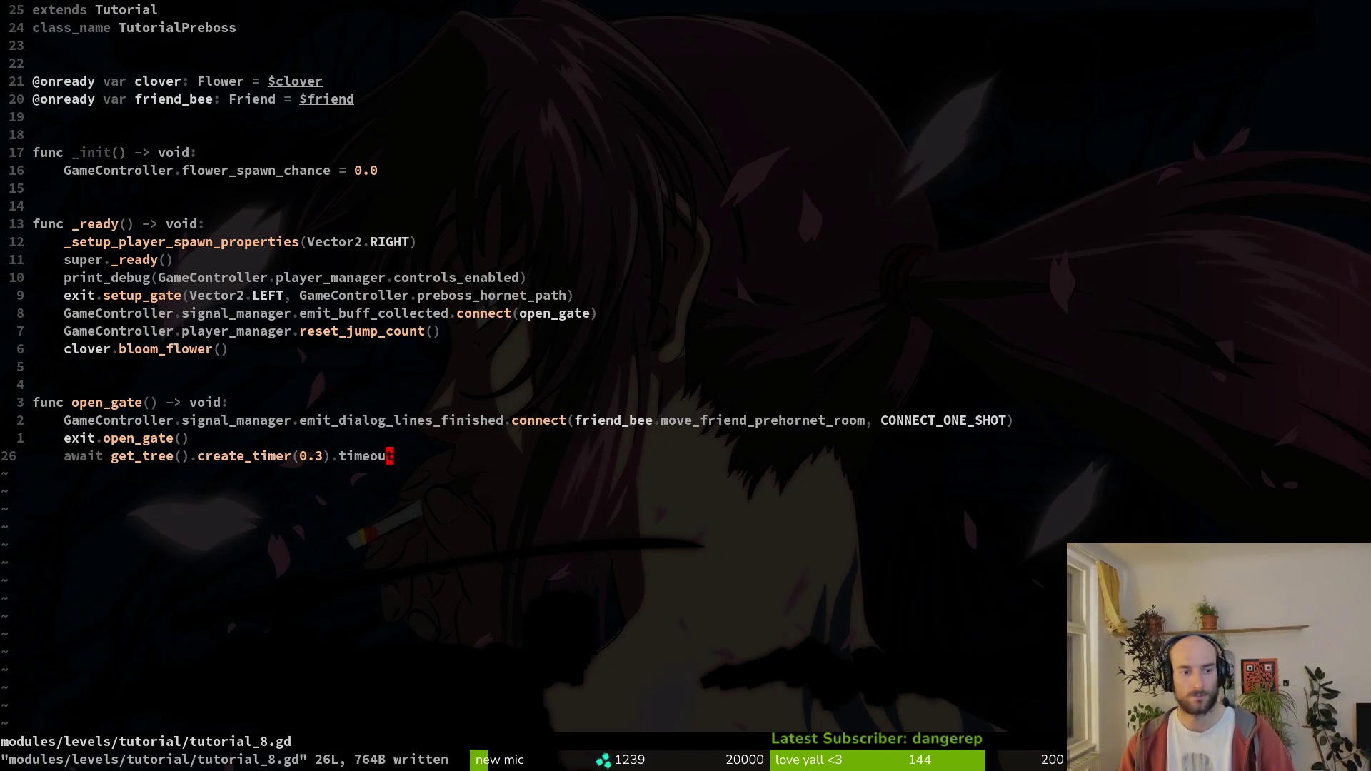
- Open friend.gd in a vertical split beside tutorial_8.gd
{"action": "key", "text": "space"}
{"action": "key", "text": "f"}
{"action": "key", "text": "f"}
{"action": "type", "text": "friend"}
{"action": "key", "text": "ctrl+v"}
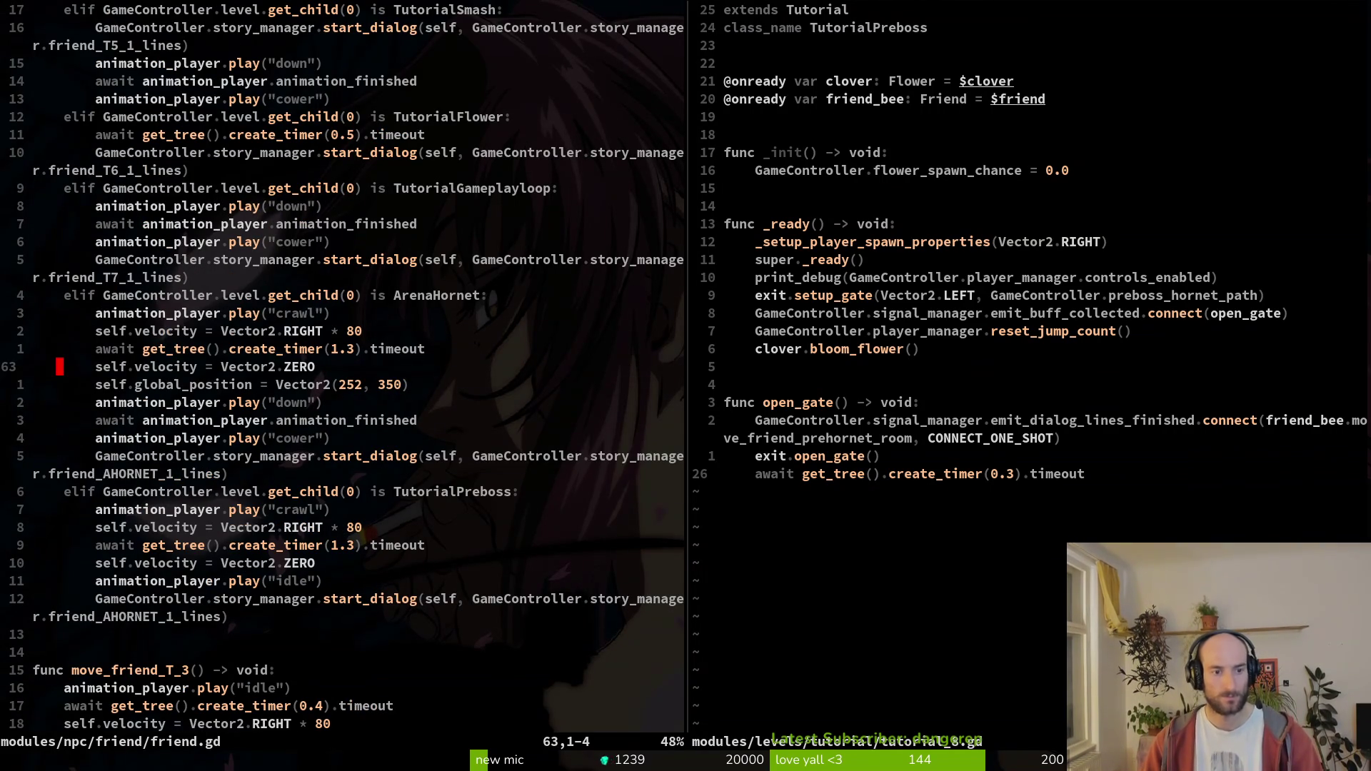
- Save and close tutorial_8.gd, then undo the duplicated timer line in friend.gd
{"action": "type", "text": "j11j"}
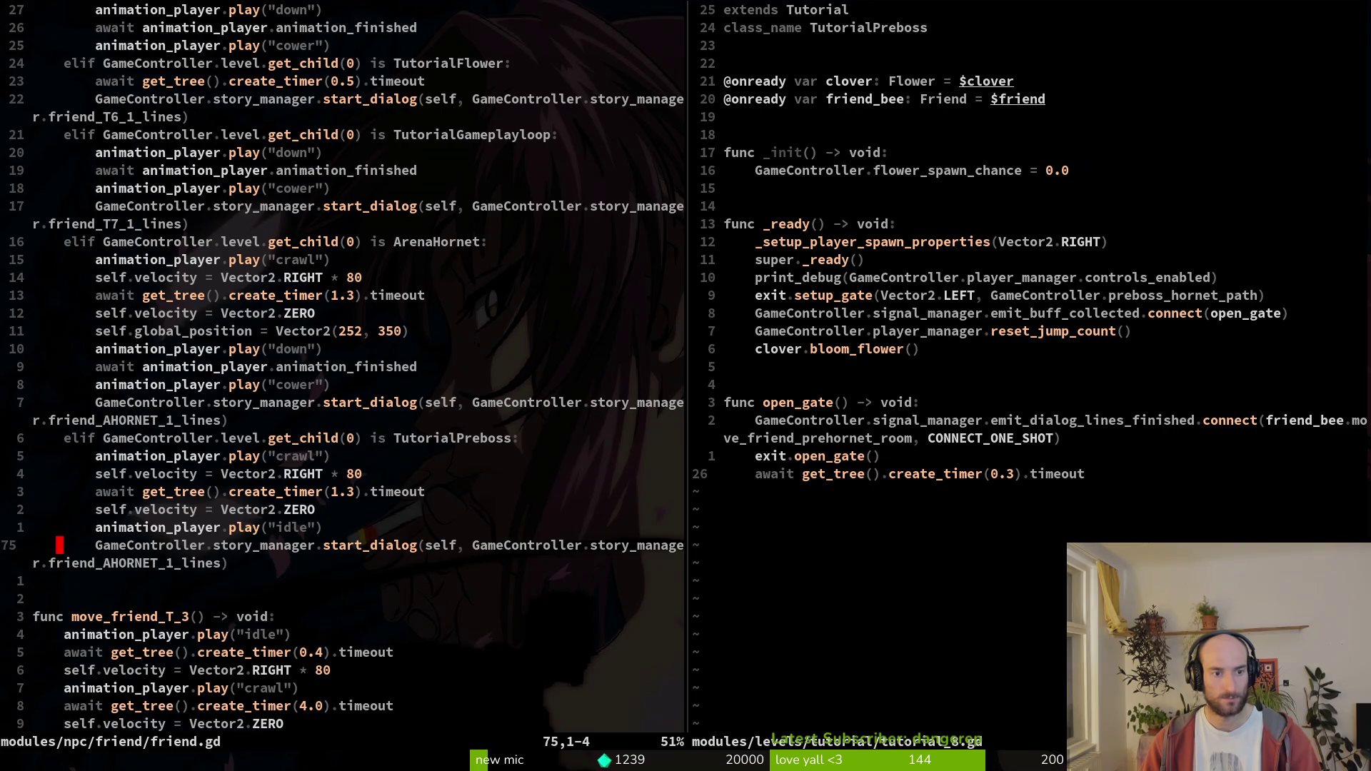
{"action": "type", "text": "u"}
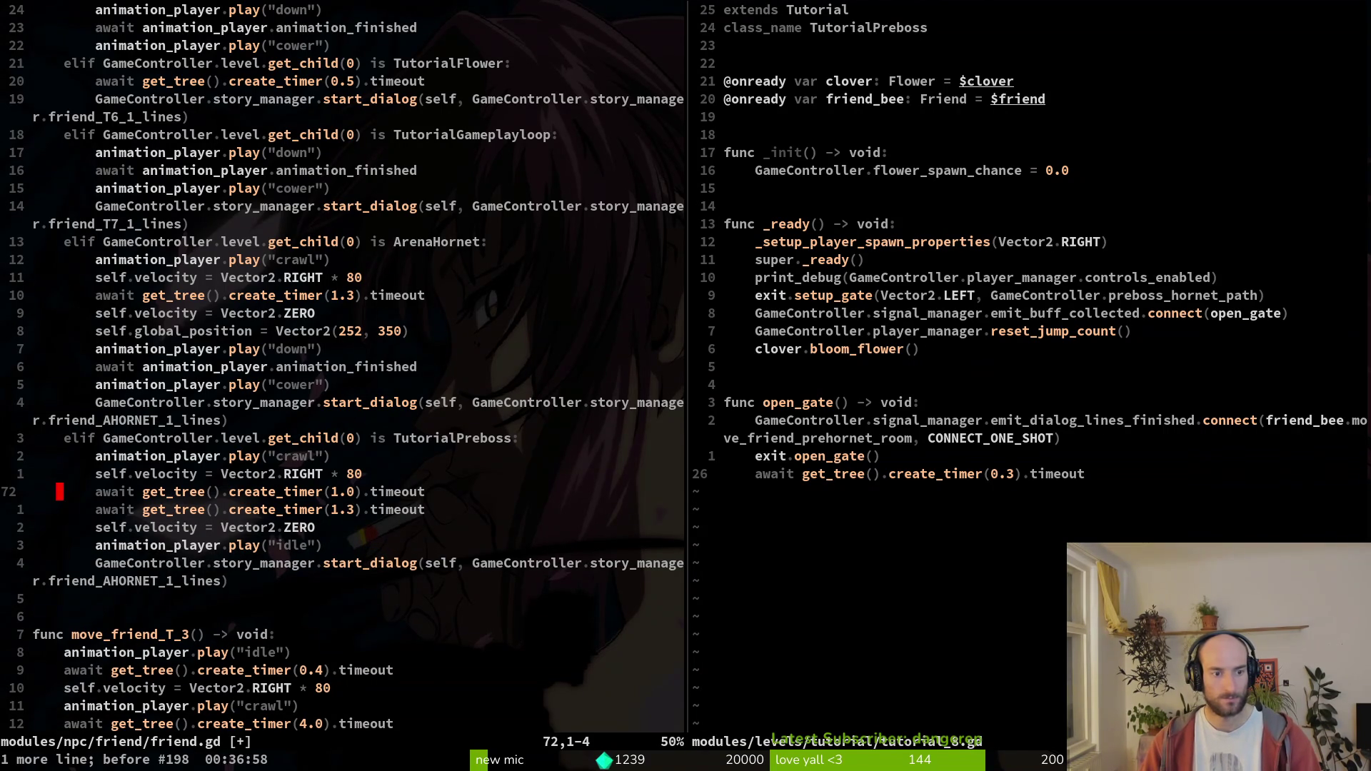
{"action": "key", "text": "ctrl+w"}
{"action": "type", "text": "l:wq"}
{"action": "key", "text": "Return"}
{"action": "key", "text": "u"}
{"action": "key", "text": "k"}
{"action": "key", "text": "k"}
{"action": "key", "text": "j"}
{"action": "key", "text": "j"}
{"action": "key", "text": "j"}
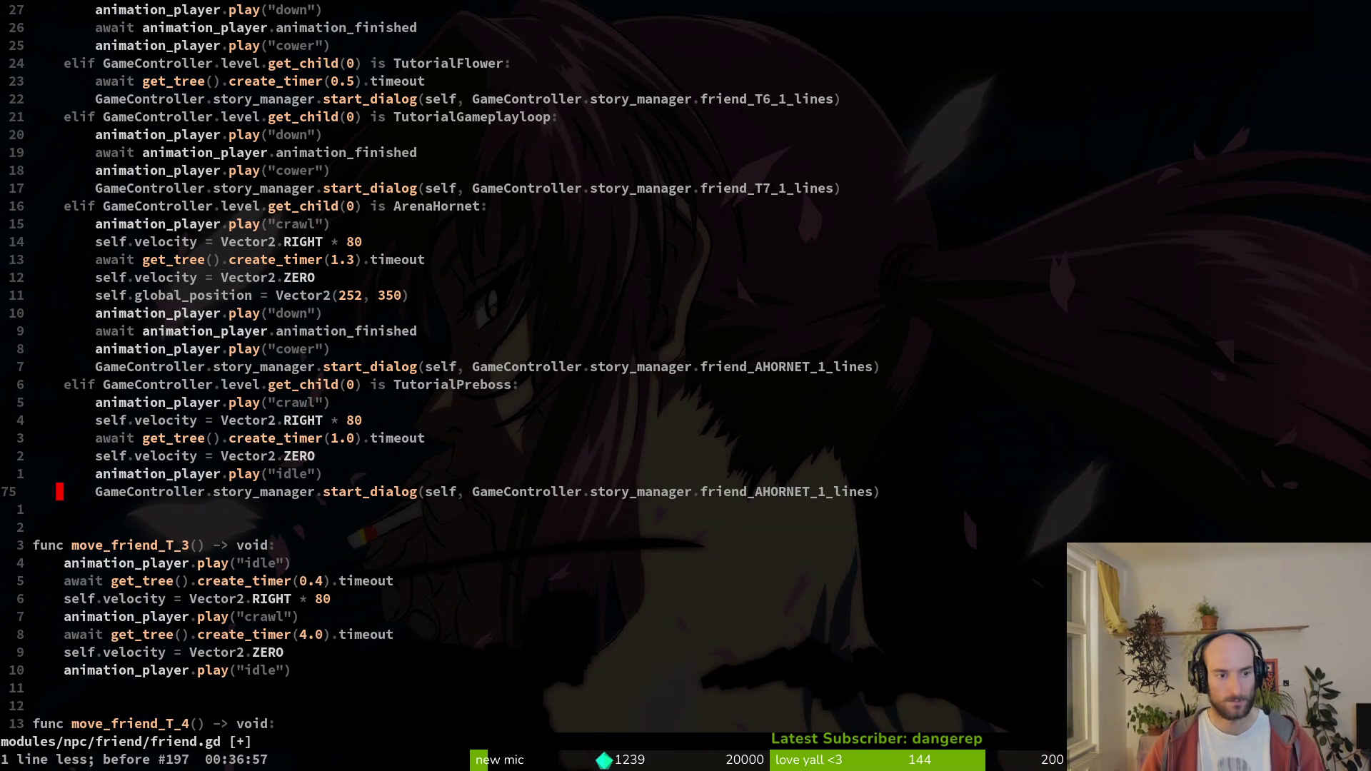
- Change the Preboss start_dialog call to use friend_T8_1_lines via completion
{"action": "type", "text": "cb"}
{"action": "type", "text": "en"}
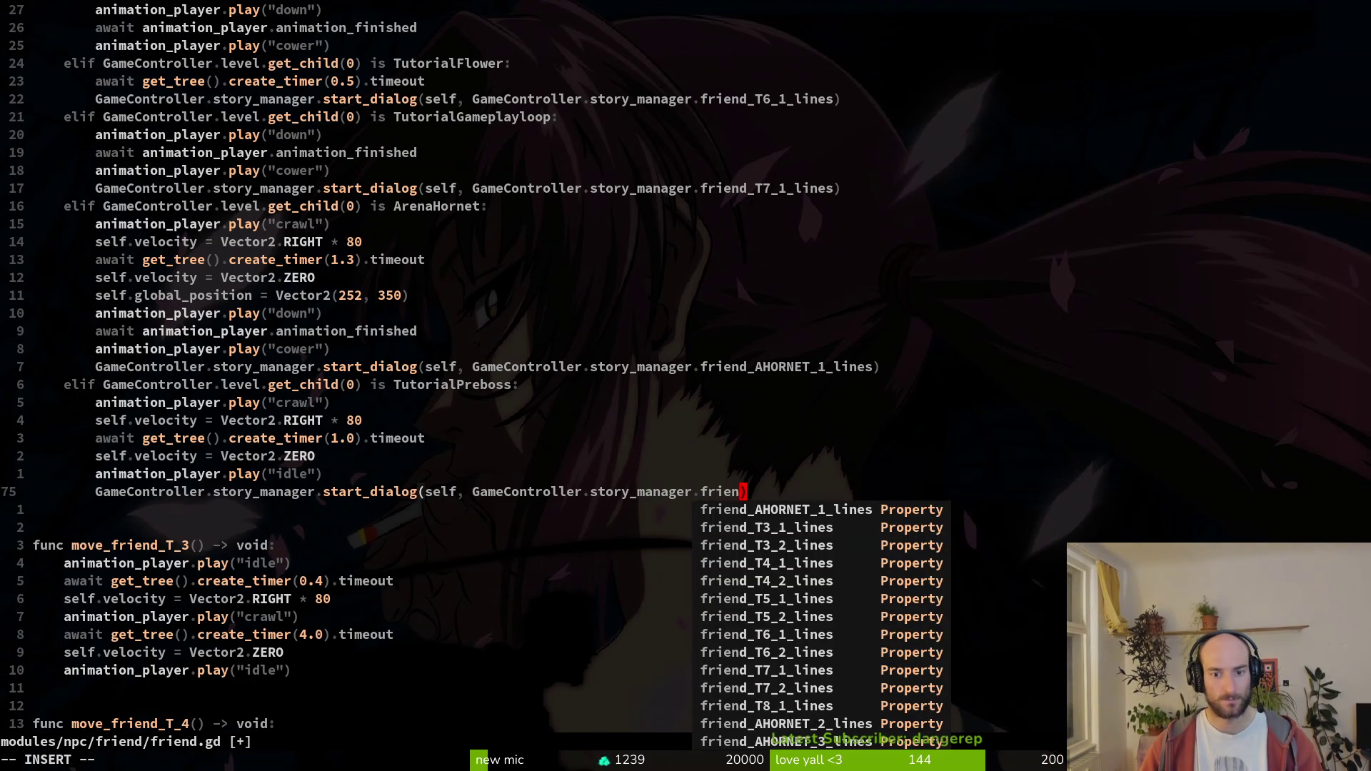
{"action": "key", "text": "ctrl+n"}
{"action": "key", "text": "ctrl+n"}
{"action": "key", "text": "ctrl+n"}
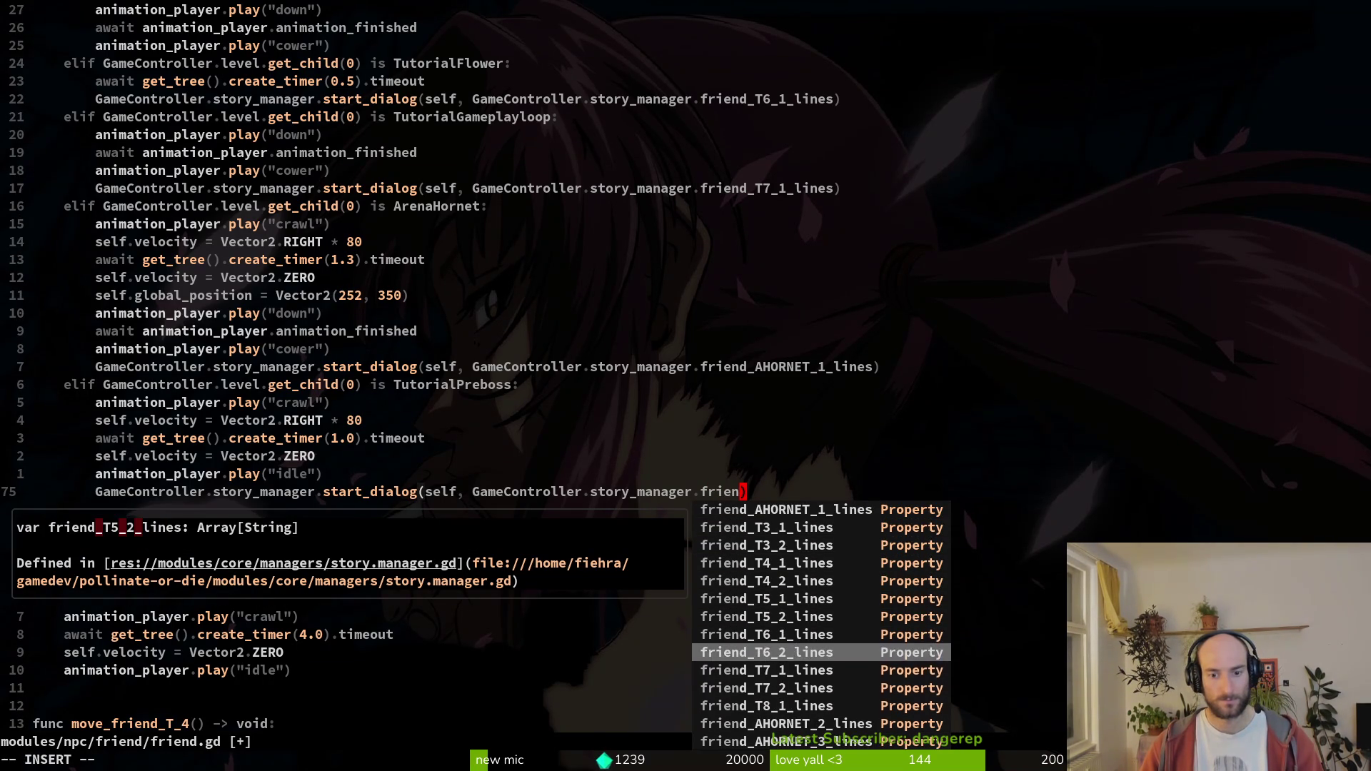
{"action": "key", "text": "ctrl+y"}
{"action": "key", "text": "BackSpace"}
{"action": "key", "text": "BackSpace"}
{"action": "key", "text": "Escape"}
{"action": "key", "text": "v"}
- Search the project for friend_T8_1_lines to confirm it exists
{"action": "key", "text": "i"}
{"action": "key", "text": "w"}
{"action": "key", "text": "space"}
{"action": "key", "text": "s"}
{"action": "key", "text": "w"}
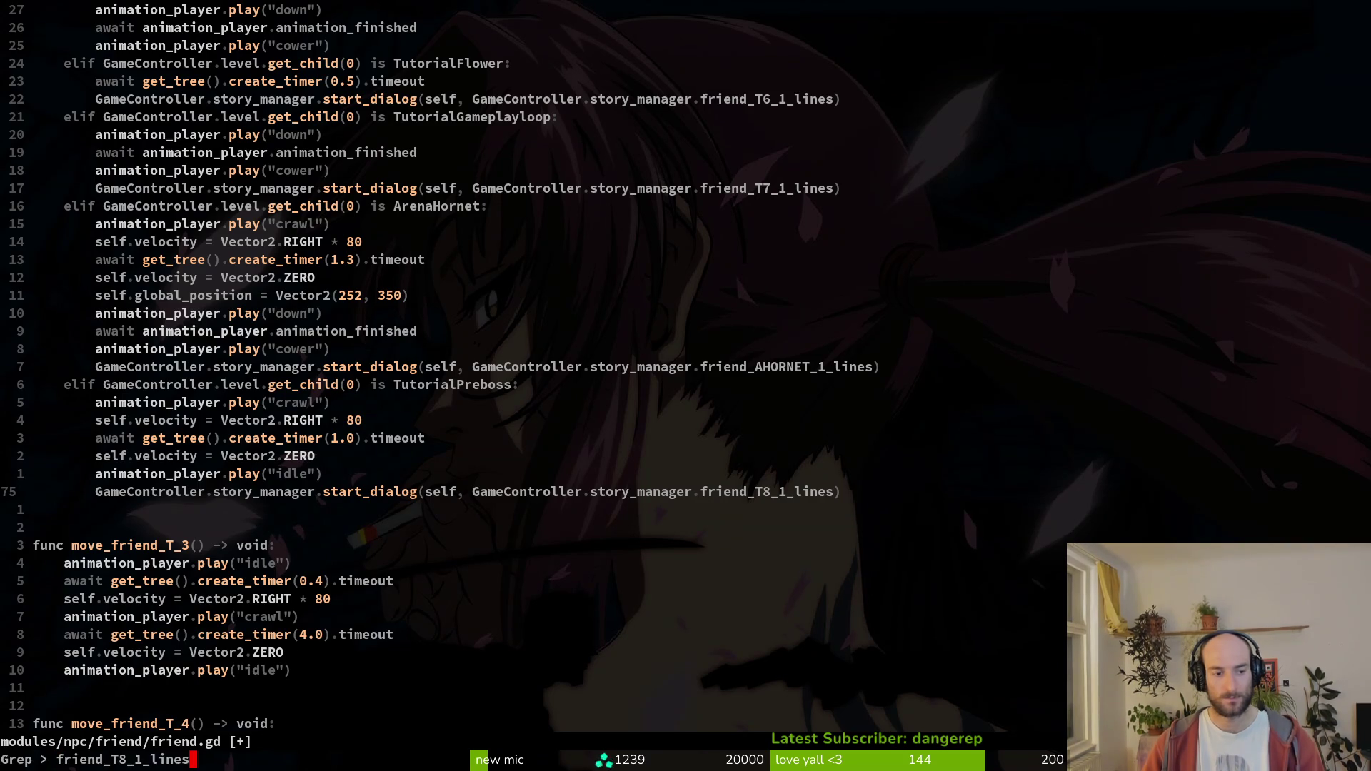
{"action": "key", "text": "Return"}
{"action": "key", "text": "Escape"}
{"action": "key", "text": "Escape"}
- Save and quit friend.gd with :wq, then launch the game from Godot
{"action": "type", "text": ":wq"}
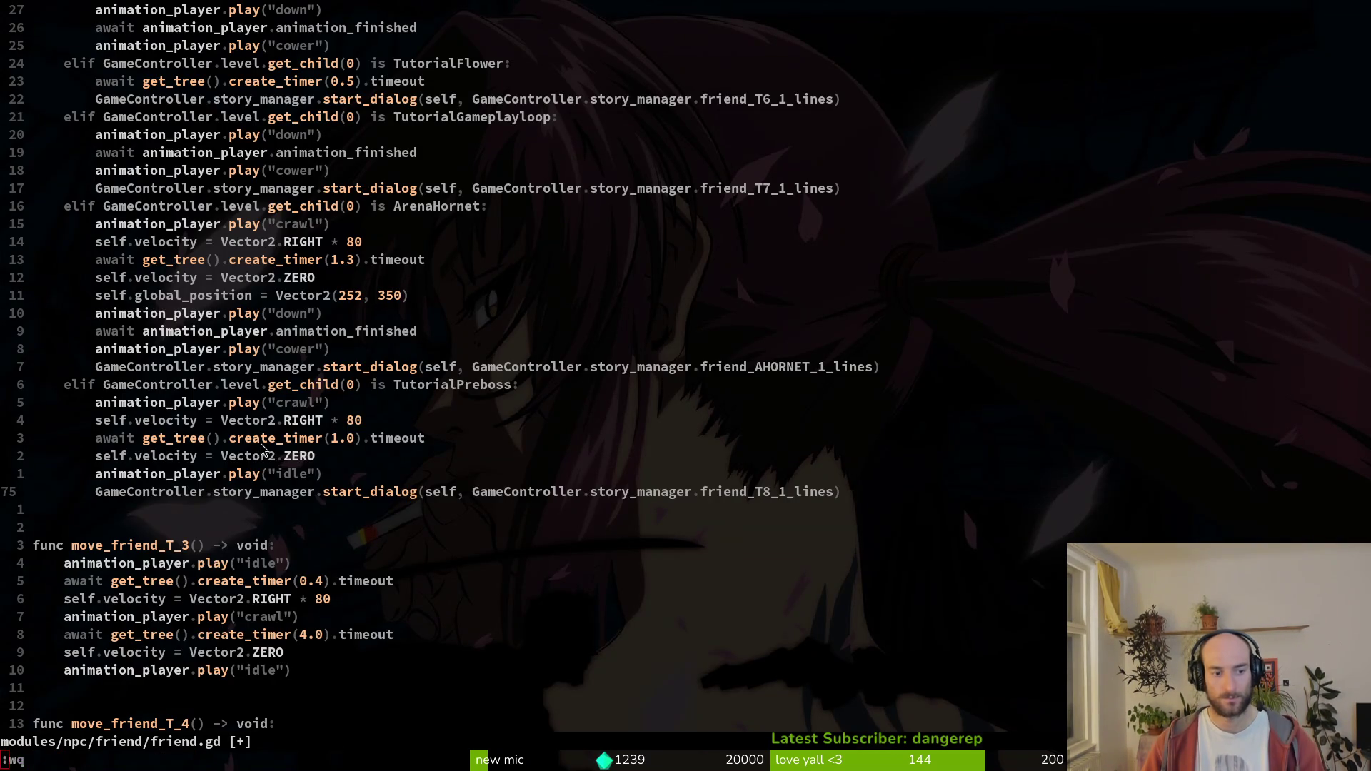
{"action": "key", "text": "Return"}
{"action": "key", "text": "alt+Tab"}
{"action": "key", "text": "F5"}
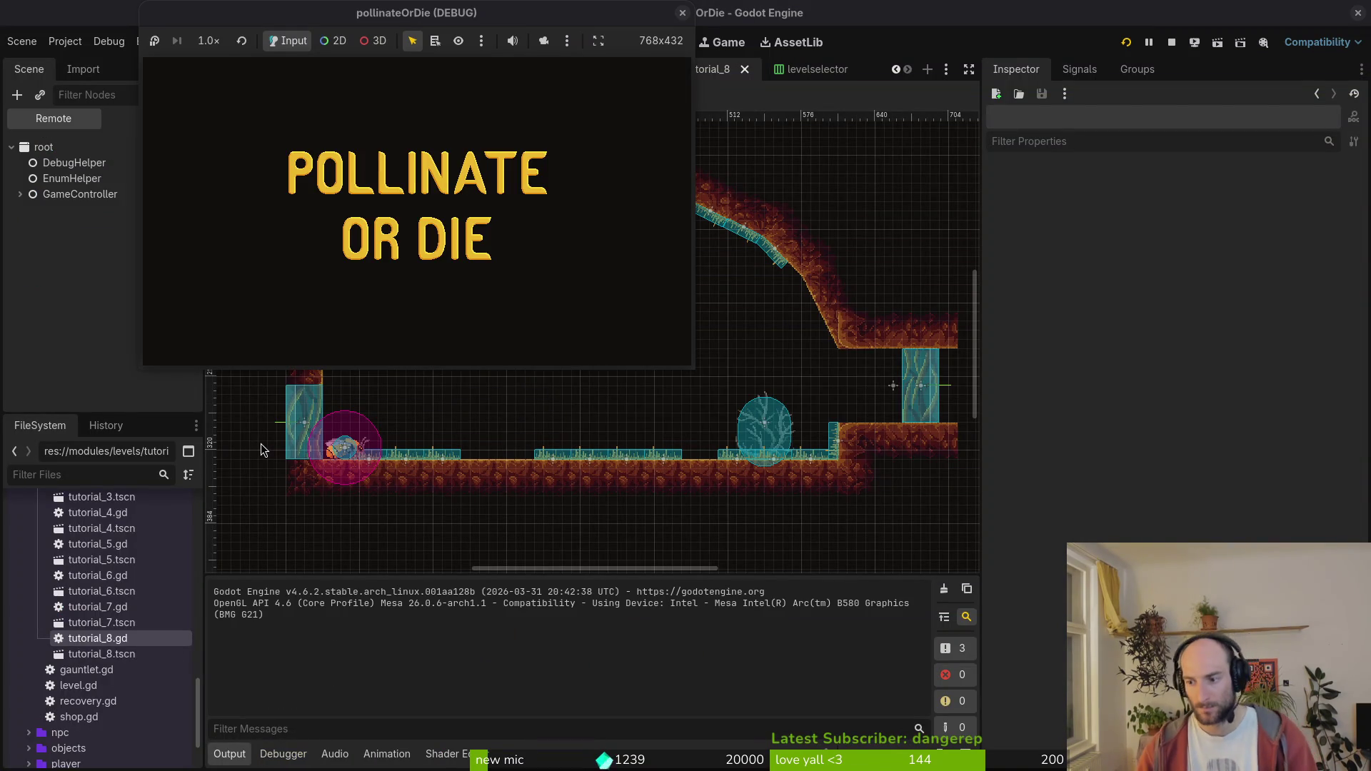
- Start level 8, the pre-boss room, from the debug level select
{"action": "key", "text": "Return"}
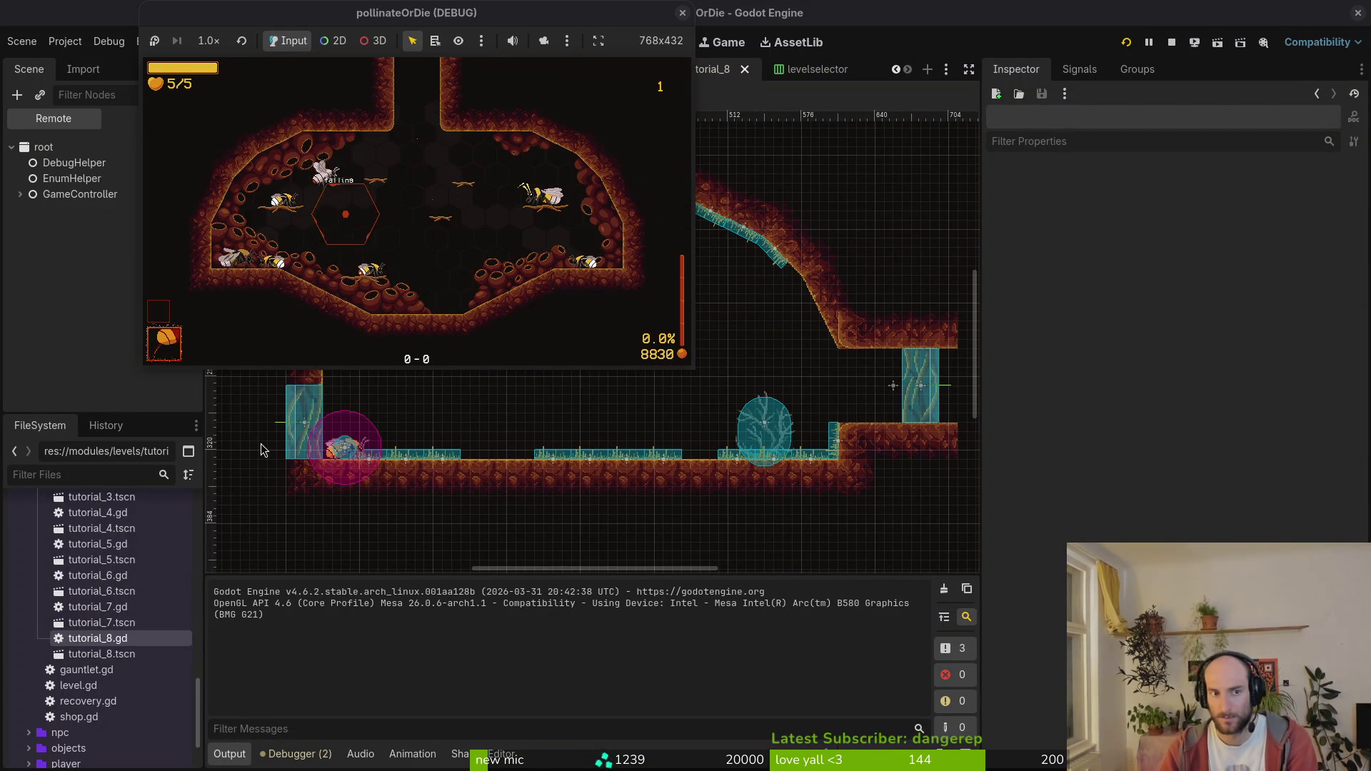
{"action": "key", "text": "Escape"}
{"action": "key", "text": "Left"}
{"action": "key", "text": "Left"}
{"action": "key", "text": "Down"}
{"action": "key", "text": "Down"}
{"action": "key", "text": "Left"}
{"action": "key", "text": "Down"}
{"action": "key", "text": "Down"}
{"action": "key", "text": "Return"}
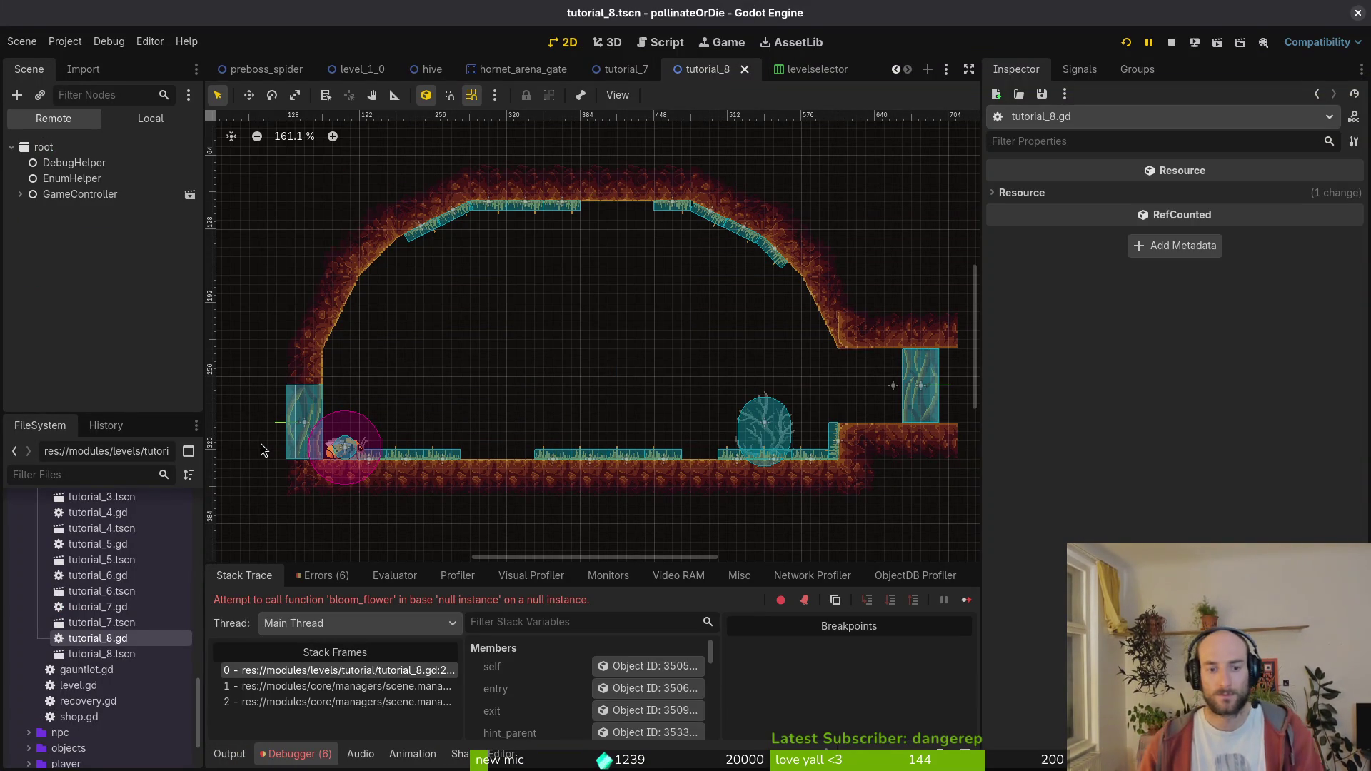
- Paste tutorial_7's clover into tutorial_8 under the thorns node and save the scene
{"action": "left_click", "coordinate": [626, 69]}
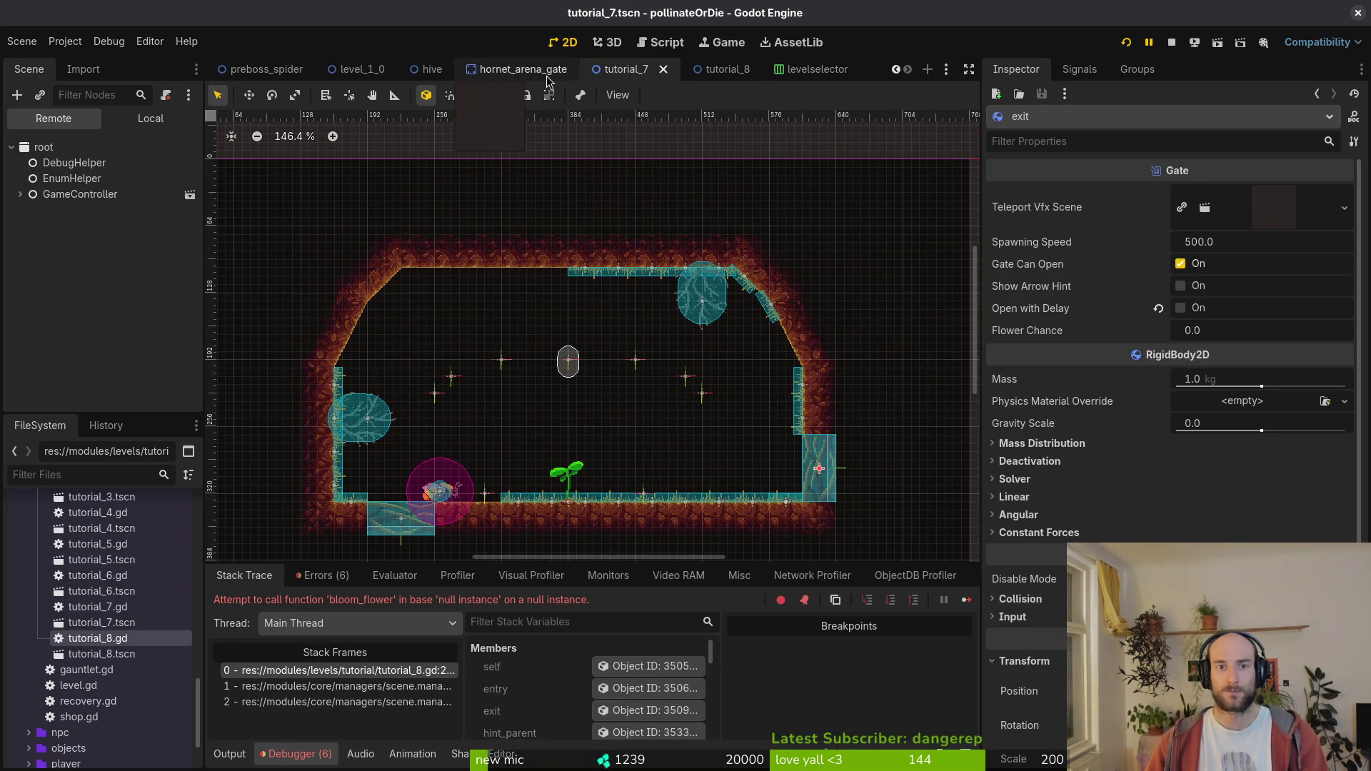
{"action": "left_click", "coordinate": [707, 69]}
{"action": "left_click", "coordinate": [638, 76]}
{"action": "left_click", "coordinate": [120, 121]}
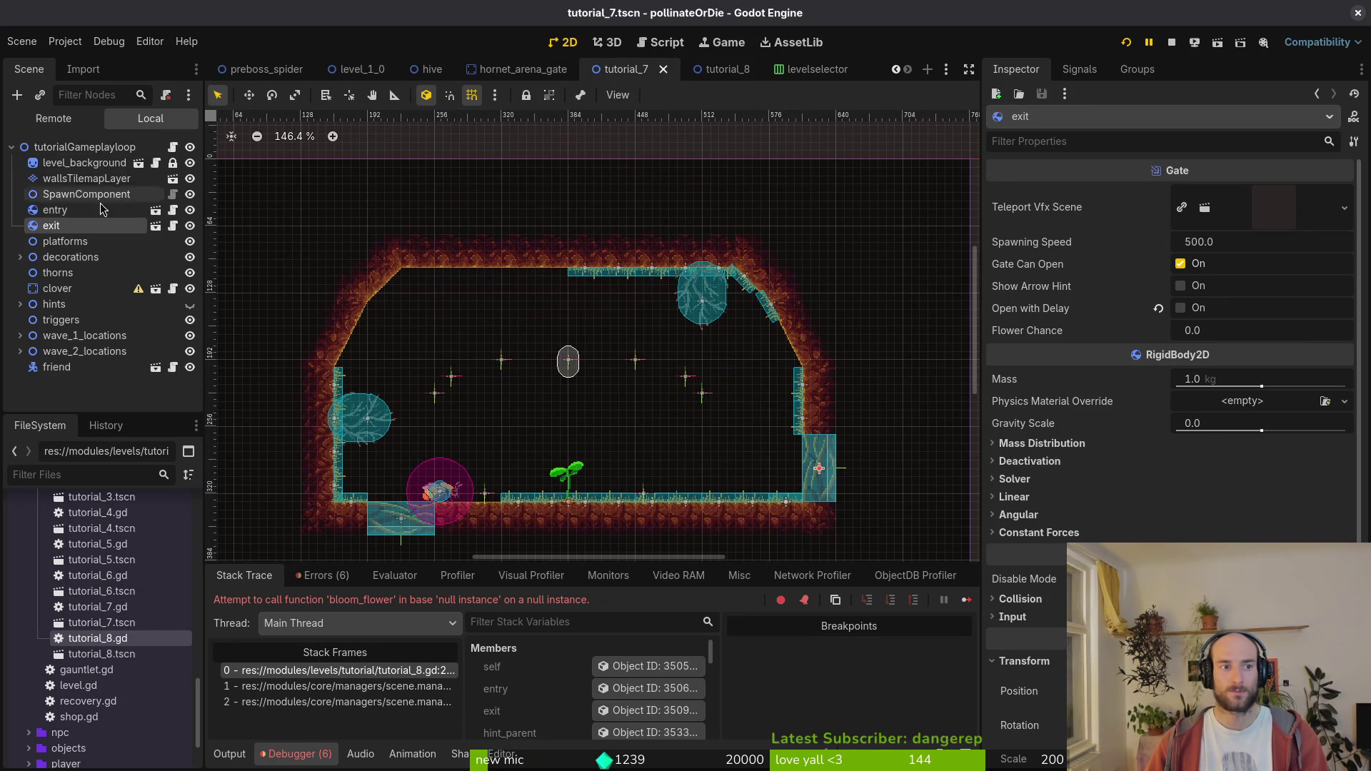
{"action": "left_click", "coordinate": [68, 289]}
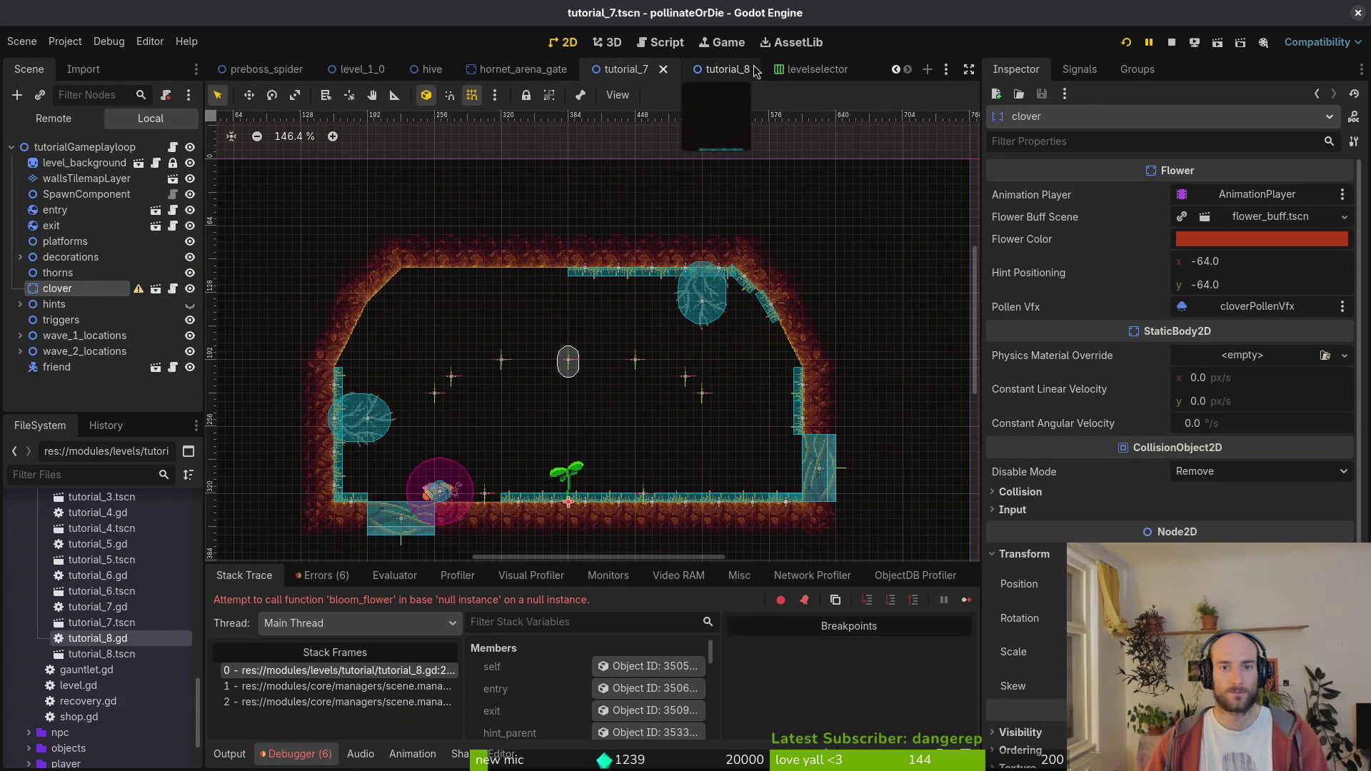
{"action": "left_click", "coordinate": [715, 69]}
{"action": "key", "text": "ctrl+v"}
{"action": "mouse_move", "coordinate": [75, 326]}
{"action": "left_mouse_down"}
{"action": "mouse_move", "coordinate": [90, 268]}
{"action": "mouse_move", "coordinate": [90, 283]}
{"action": "left_mouse_up"}
{"action": "key", "text": "ctrl+s"}
- Compare with tutorial_7, return to tutorial_8, restart the game and continue from the menu
{"action": "left_click", "coordinate": [624, 69]}
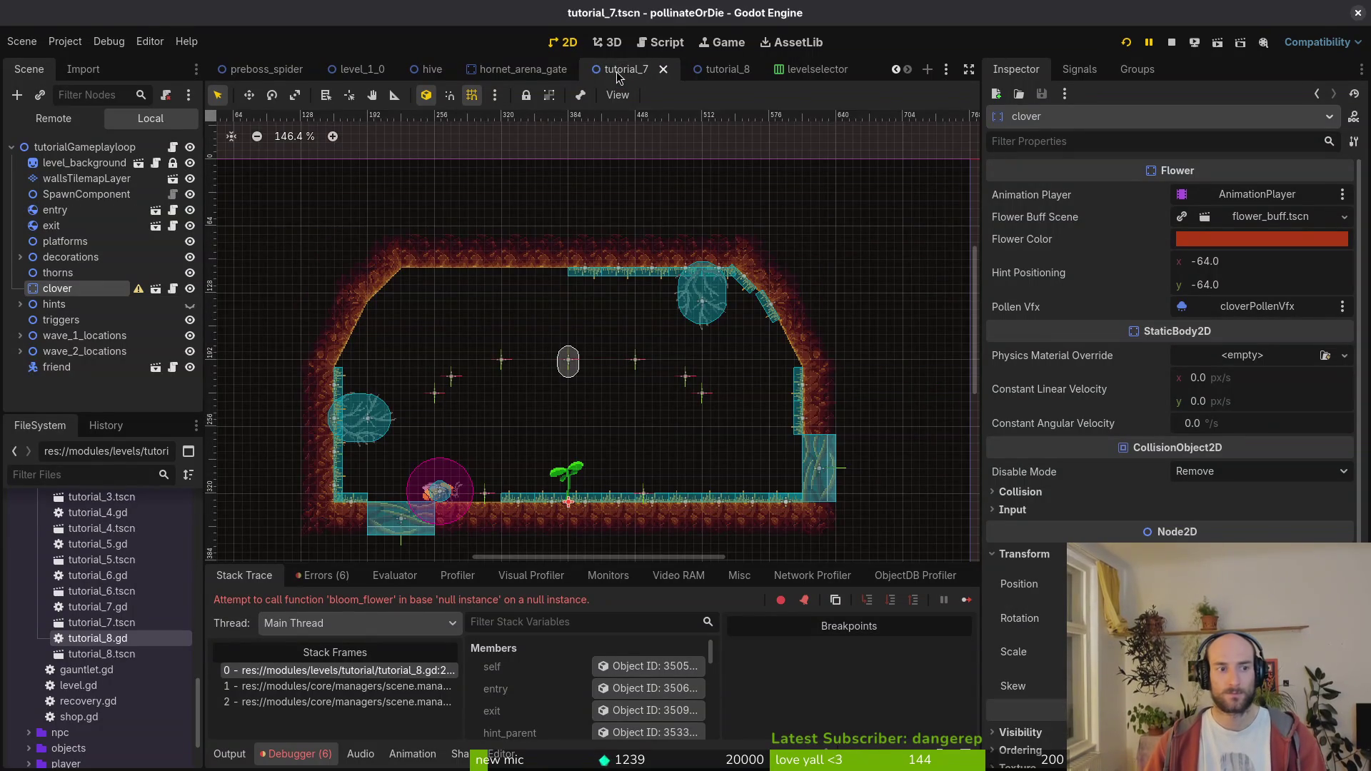
{"action": "left_click", "coordinate": [705, 71]}
{"action": "left_click", "coordinate": [1128, 43]}
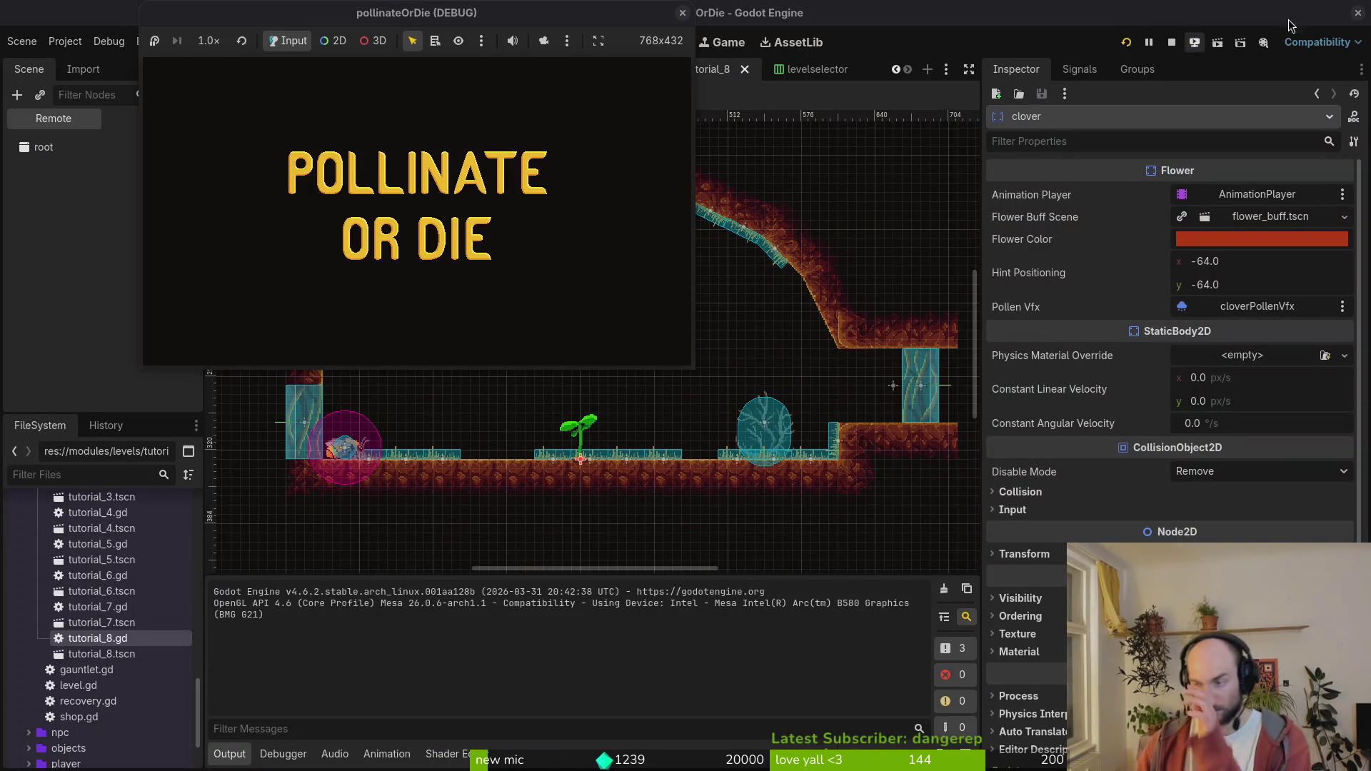
{"action": "left_click", "coordinate": [412, 152]}
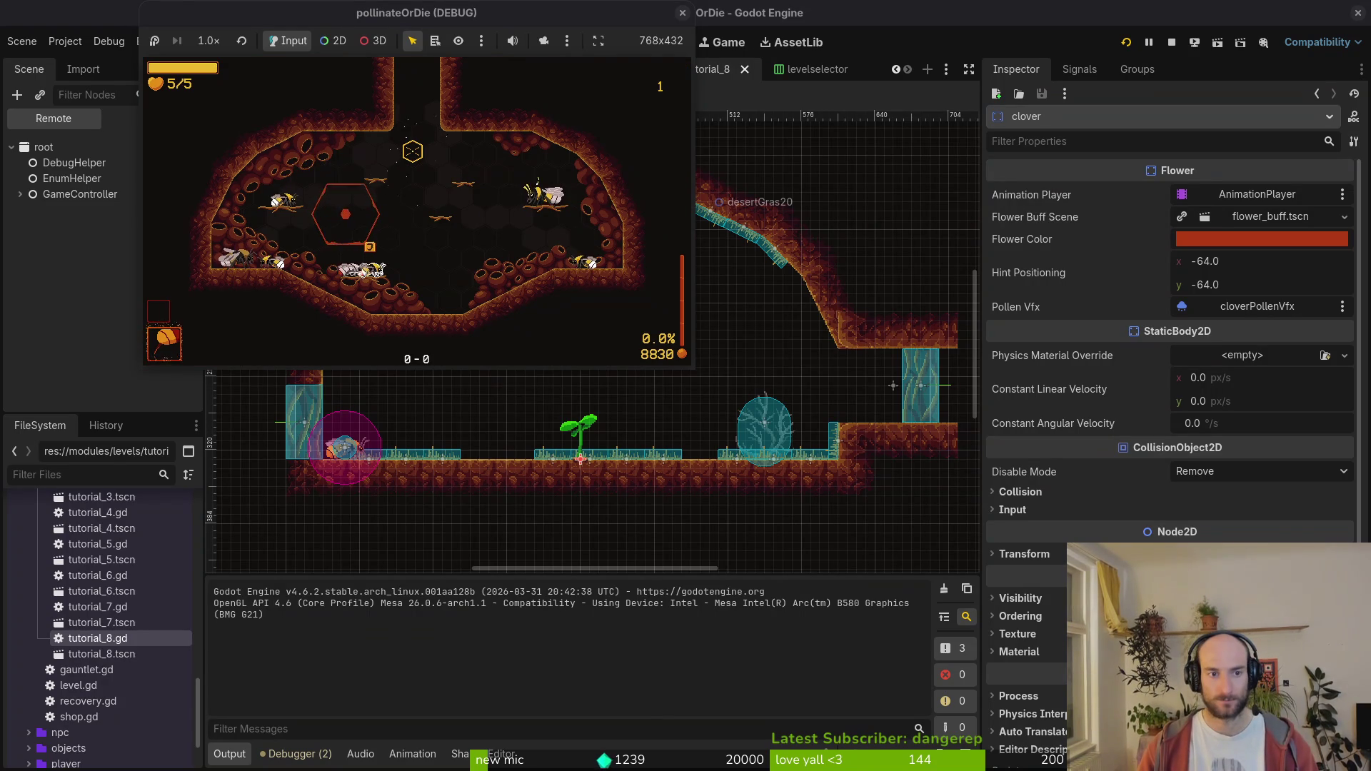
- Load tutorial level 8, read the withered-flower and scarce-pollen lines, then pause
{"action": "key", "text": "Escape"}
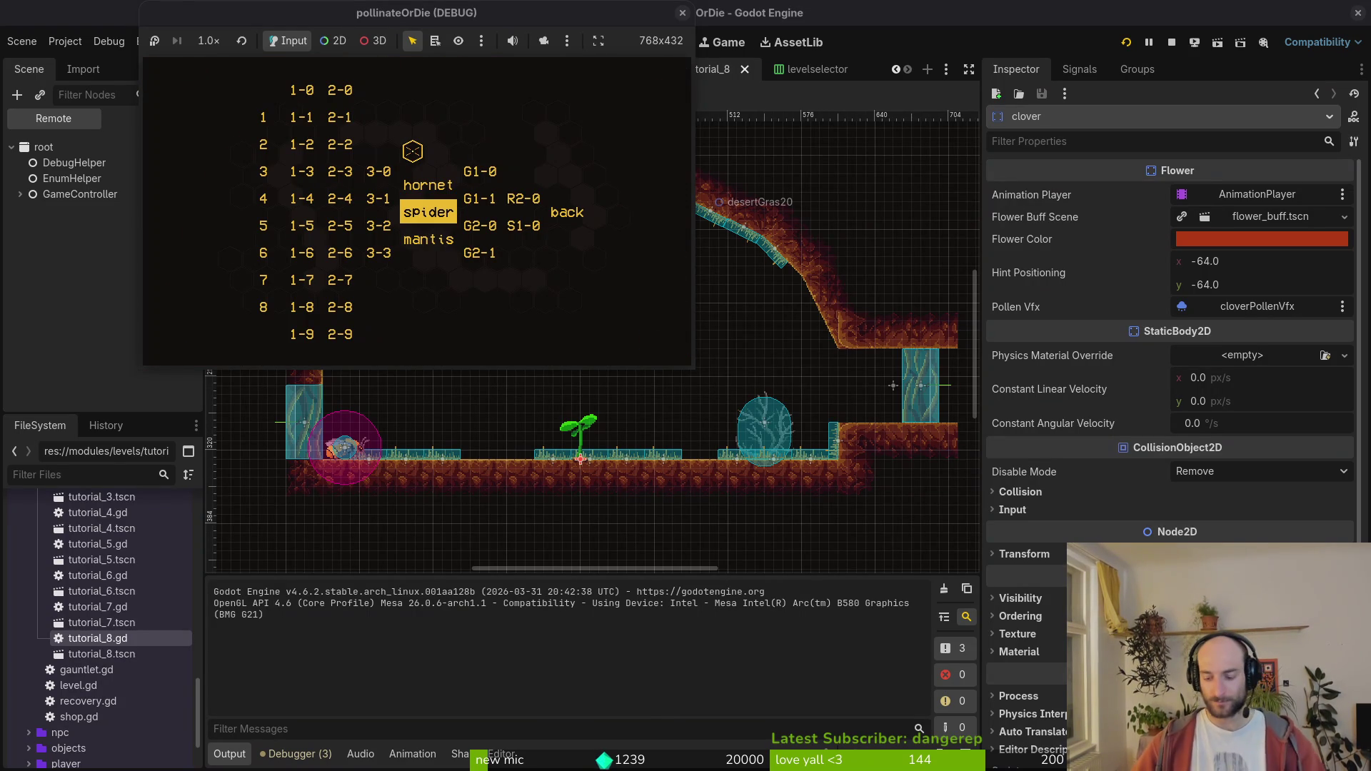
{"action": "key", "text": "Left"}
{"action": "key", "text": "Left"}
{"action": "key", "text": "Left"}
{"action": "key", "text": "Down"}
{"action": "key", "text": "Down"}
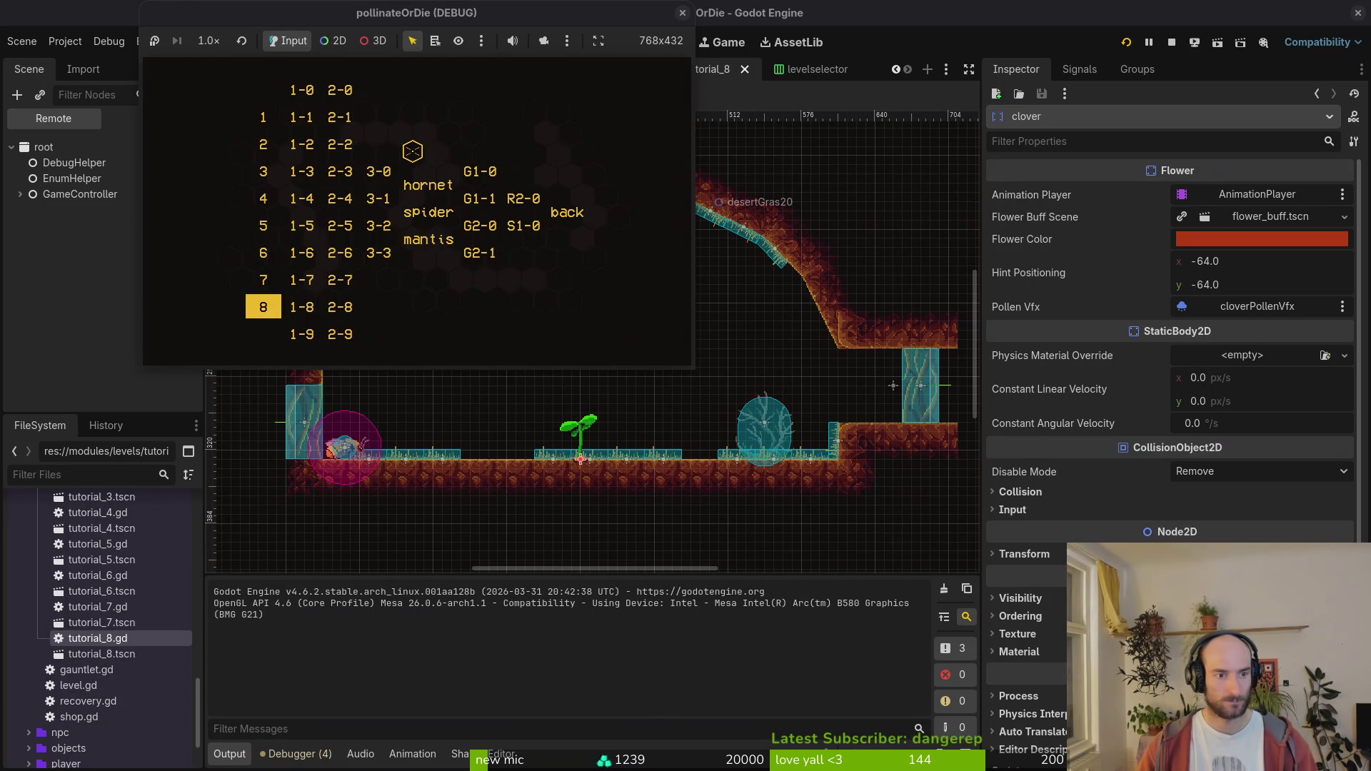
{"action": "key", "text": "Return"}
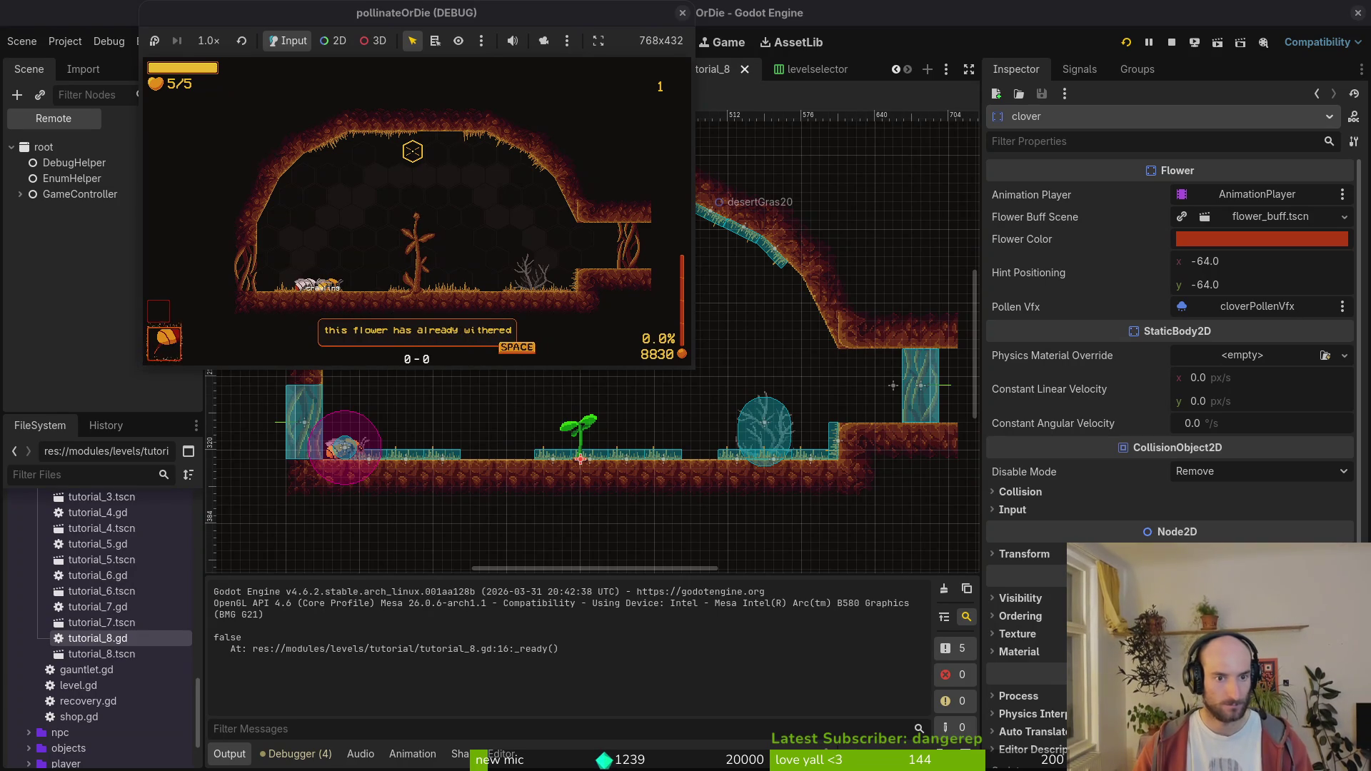
{"action": "key", "text": "space"}
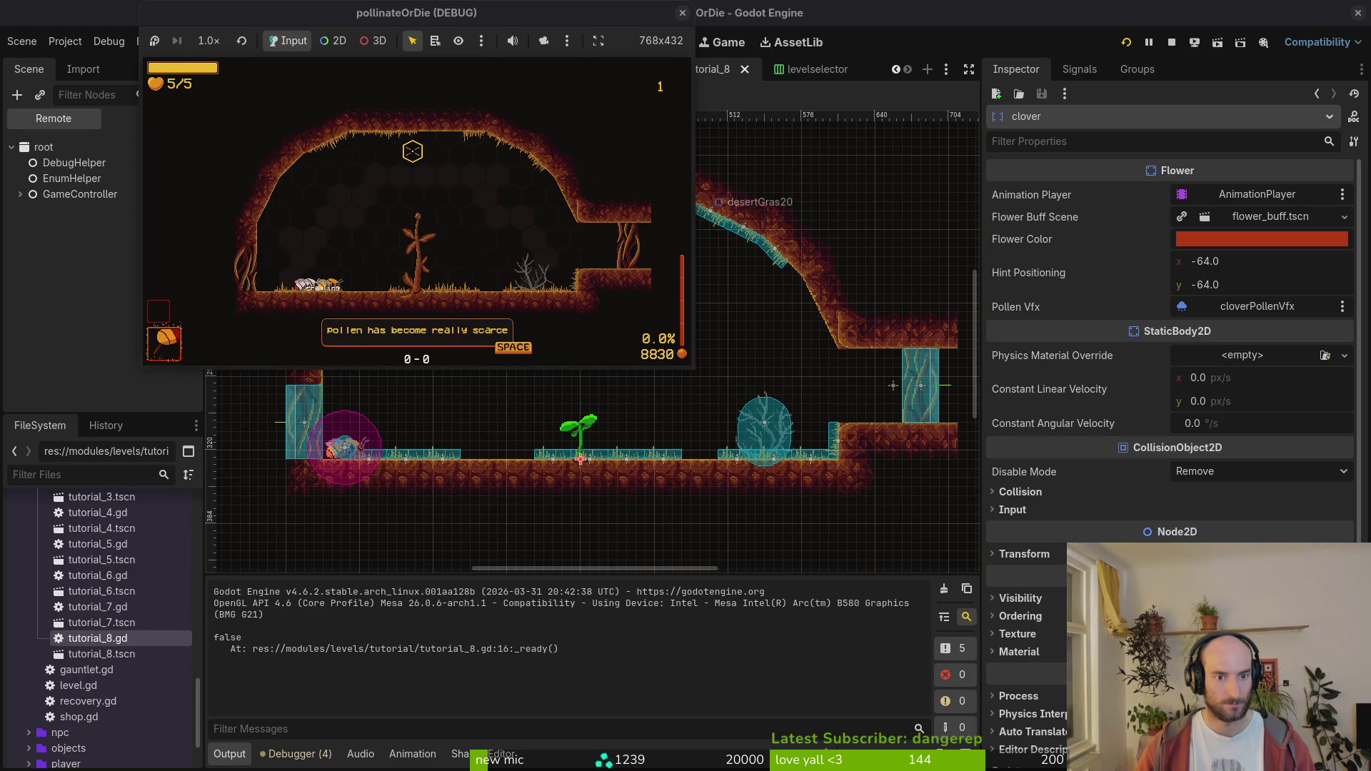
{"action": "key", "text": "space"}
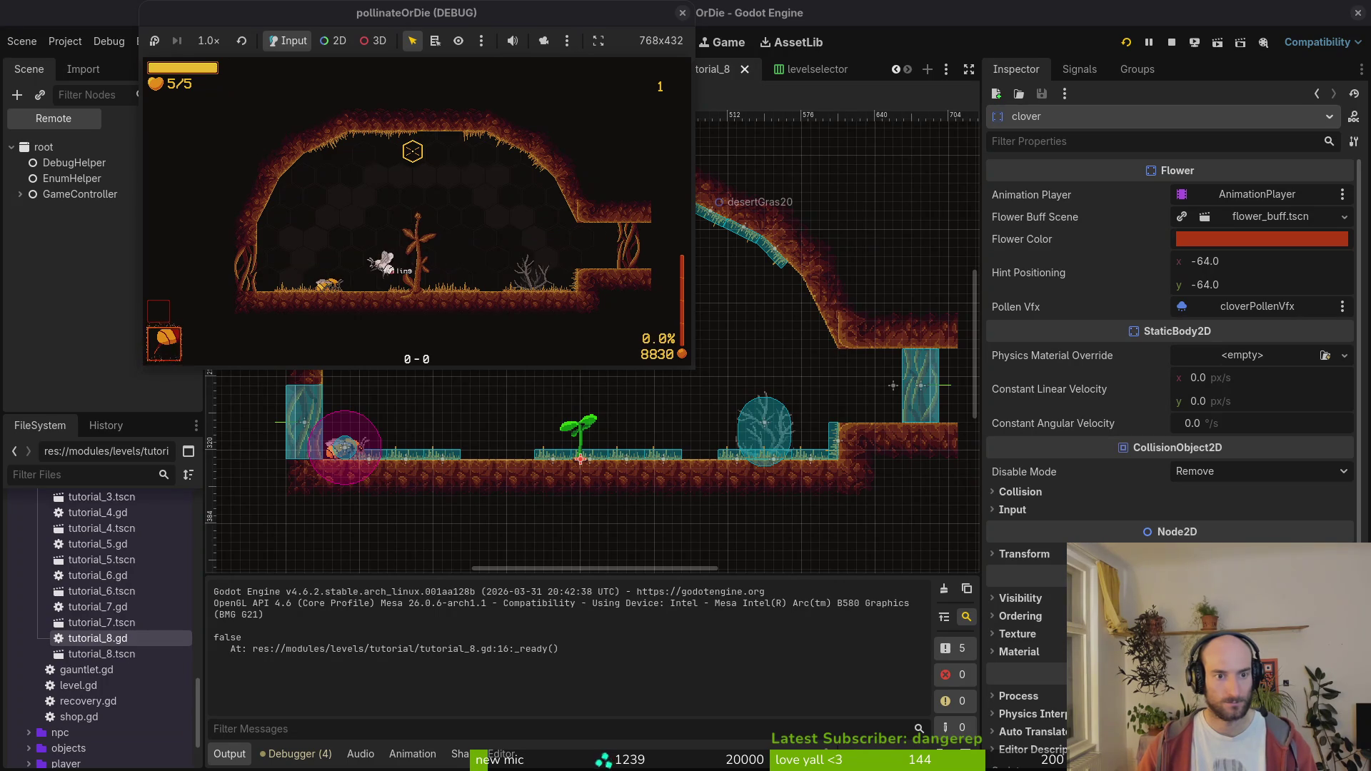
{"action": "key", "text": "Escape"}
{"action": "key", "text": "super+1"}
- Open tutorial_8.gd via the file finder and move to the exit.setup_gate line
{"action": "type", "text": "tut8"}
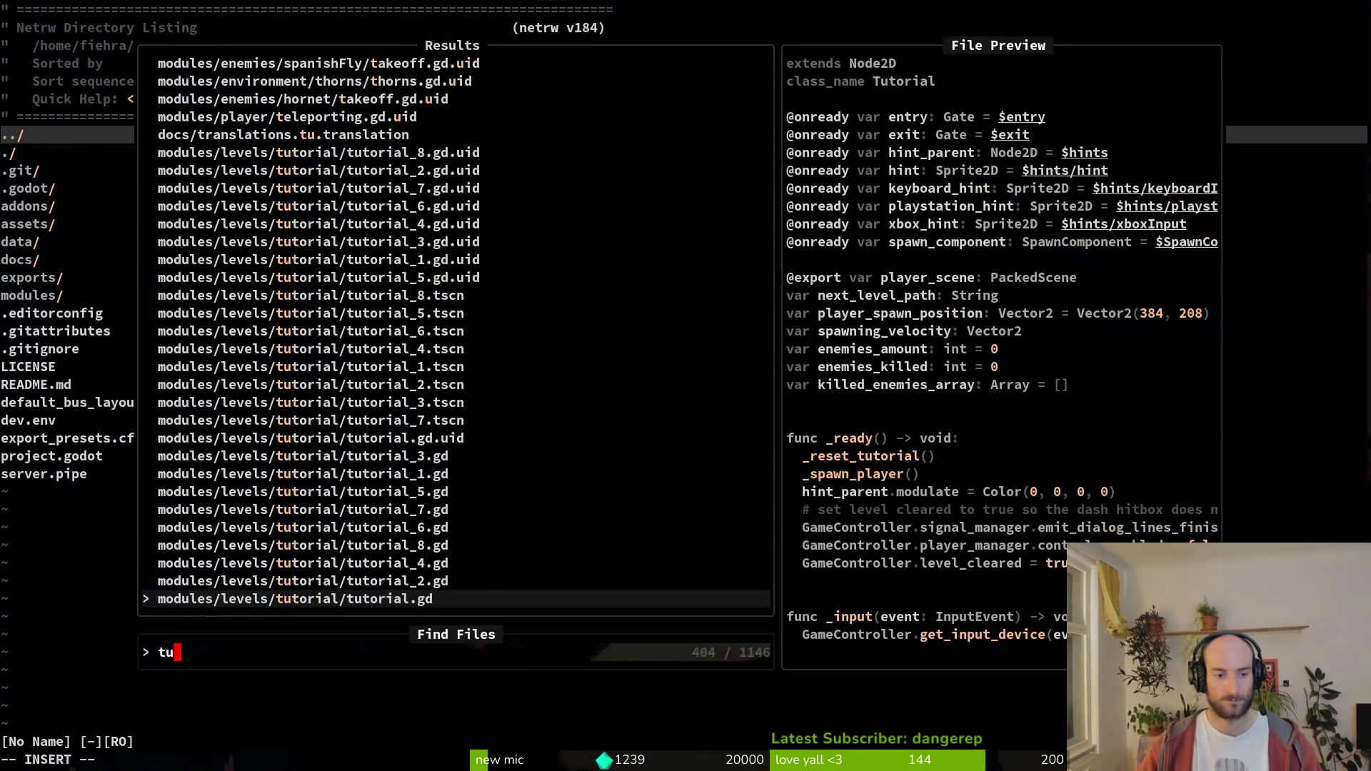
{"action": "key", "text": "Return"}
{"action": "key", "text": "j"}
{"action": "key", "text": "9"}
{"action": "key", "text": "j"}
{"action": "key", "text": "6"}
{"action": "key", "text": "j"}
{"action": "key", "text": "j"}
{"action": "key", "text": "j"}
{"action": "key", "text": "j"}
{"action": "key", "text": "j"}
{"action": "key", "text": "j"}
{"action": "key", "text": "j"}
{"action": "key", "text": "j"}
- Paste the copied connect line into _ready above clover.bloom_flower() and save
{"action": "key", "text": "V"}
{"action": "key", "text": "Escape"}
{"action": "key", "text": "k"}
{"action": "key", "text": "k"}
{"action": "key", "text": "k"}
{"action": "key", "text": "k"}
{"action": "key", "text": "k"}
{"action": "key", "text": "p"}
{"action": "key", "text": "d"}
{"action": "key", "text": "d"}
{"action": "key", "text": "p"}
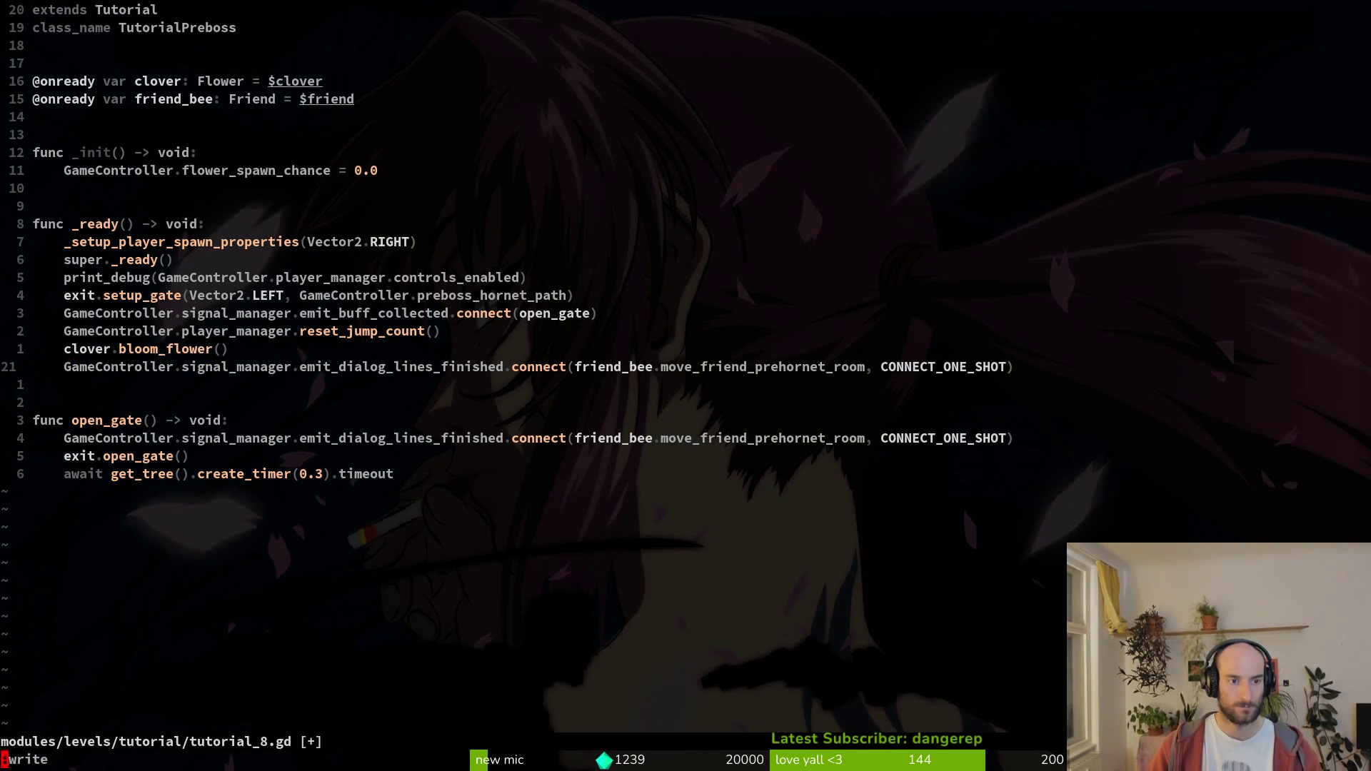
{"action": "key", "text": "space"}
{"action": "key", "text": "f"}
{"action": "key", "text": "f"}
{"action": "type", "text": "tut"}
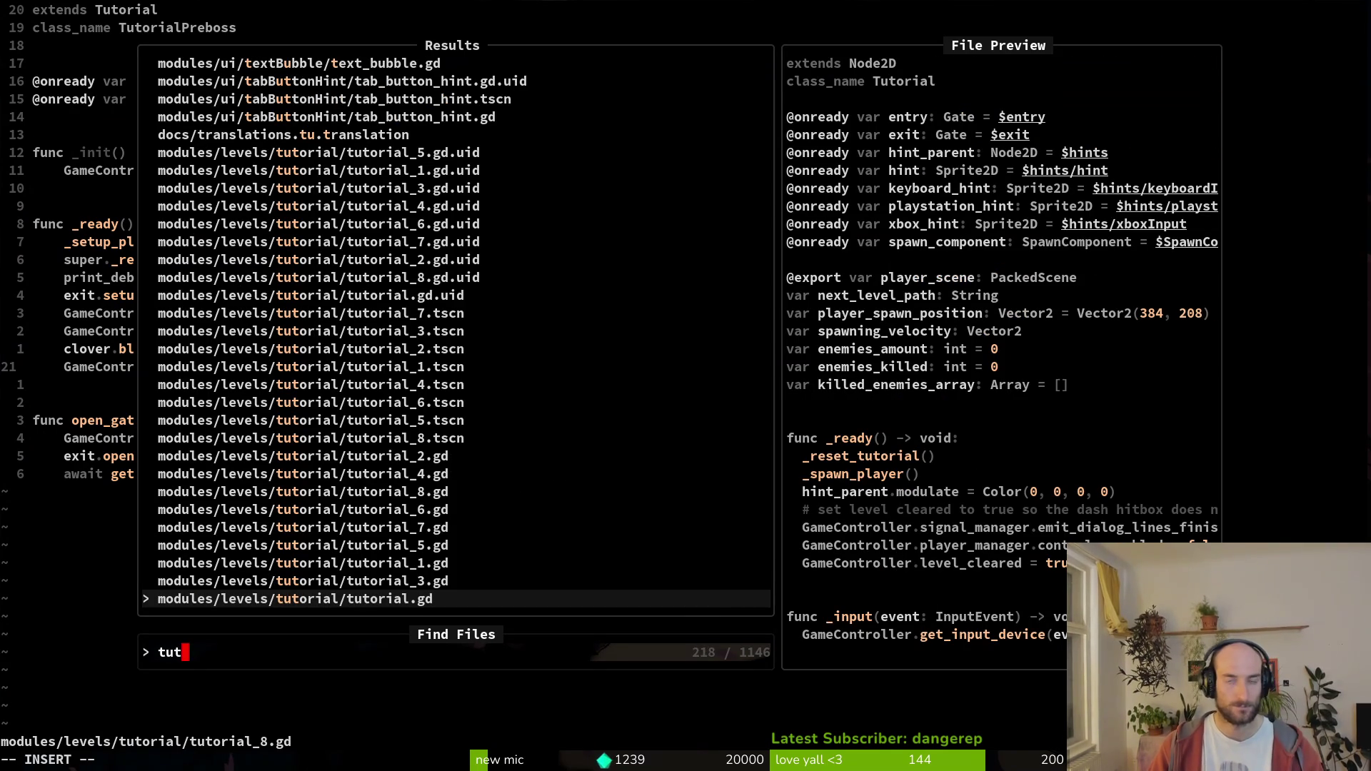
{"action": "key", "text": "Escape"}
{"action": "key", "text": "d"}
{"action": "key", "text": "d"}
{"action": "type", "text": "kP:w"}
{"action": "key", "text": "Return"}
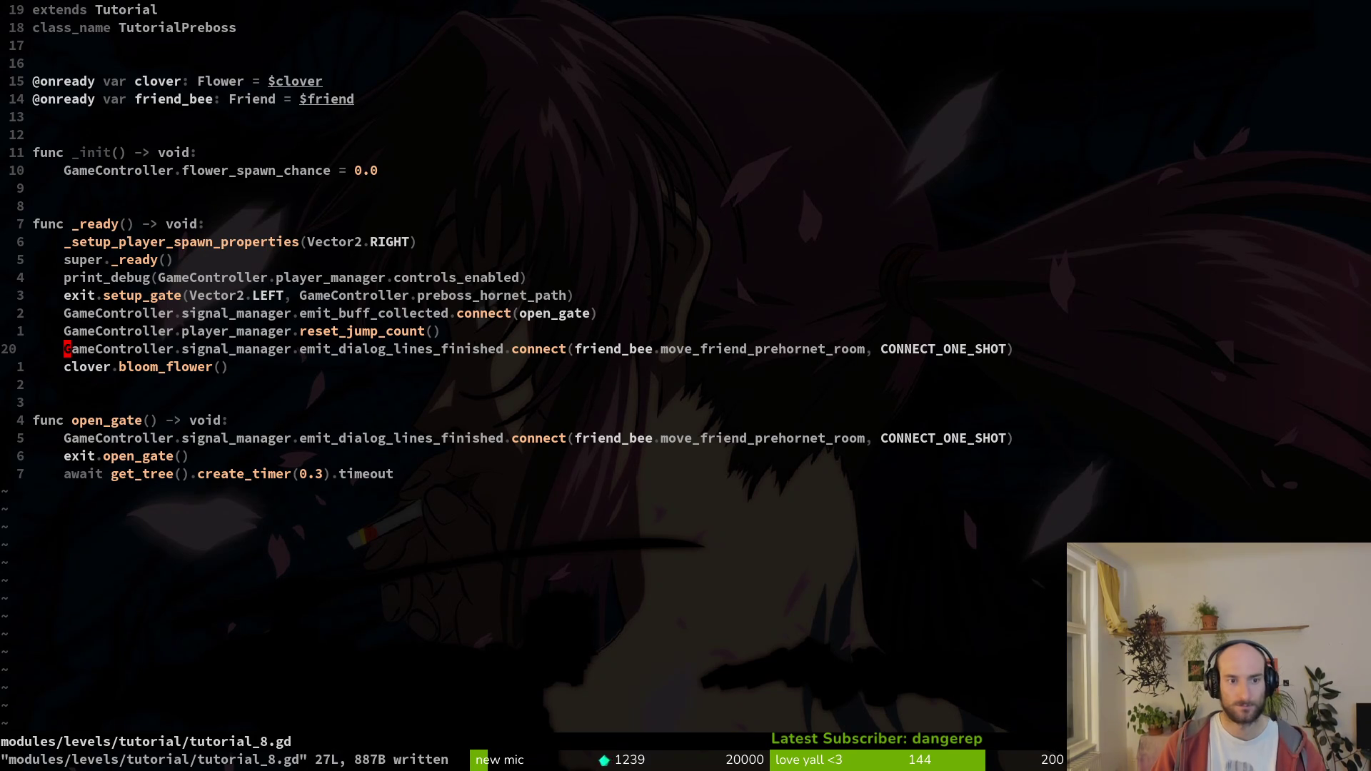
- Switch the connect signal to emit_dialog_lines_finished, remove the duplicate line, and save
{"action": "key", "text": "d"}
{"action": "key", "text": "d"}
{"action": "key", "text": "k"}
{"action": "key", "text": "k"}
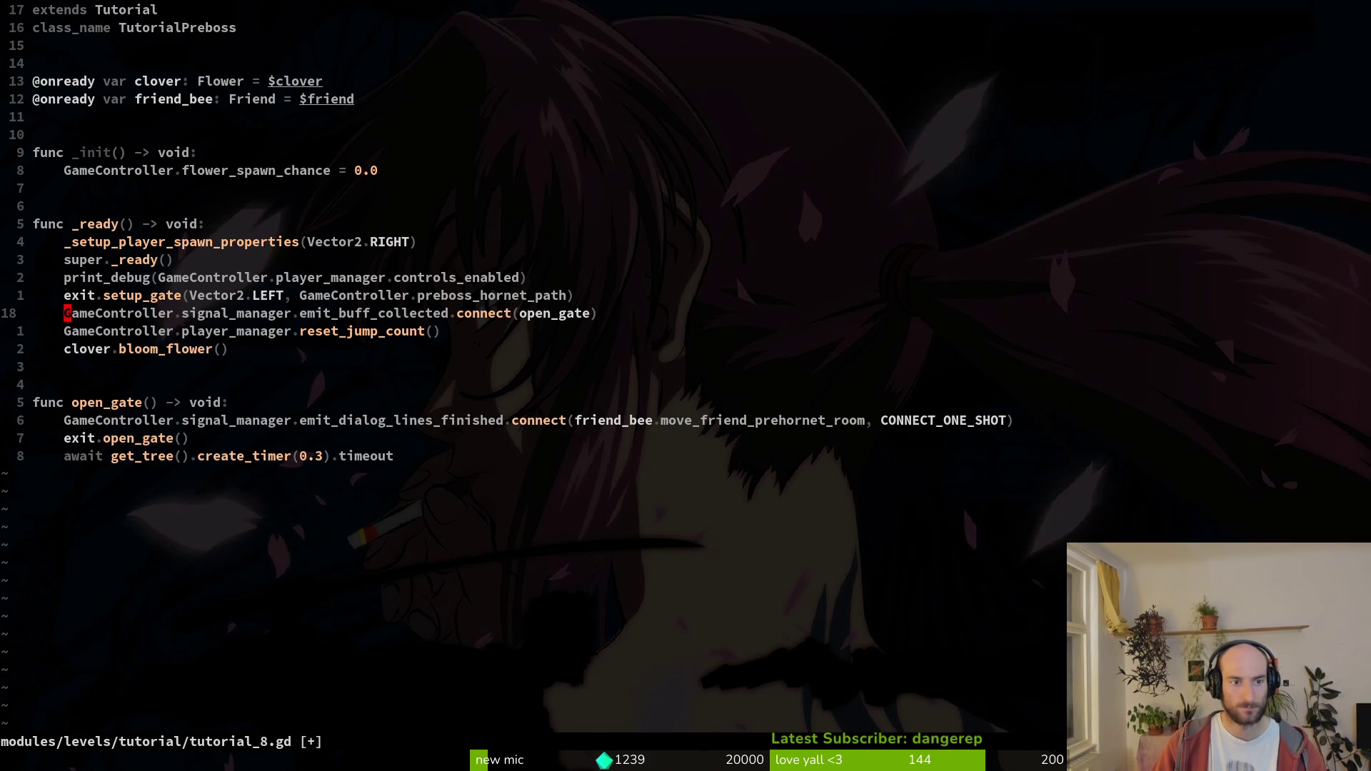
{"action": "key", "text": "u"}
{"action": "key", "text": "k"}
{"action": "key", "text": "k"}
{"action": "key", "text": "w"}
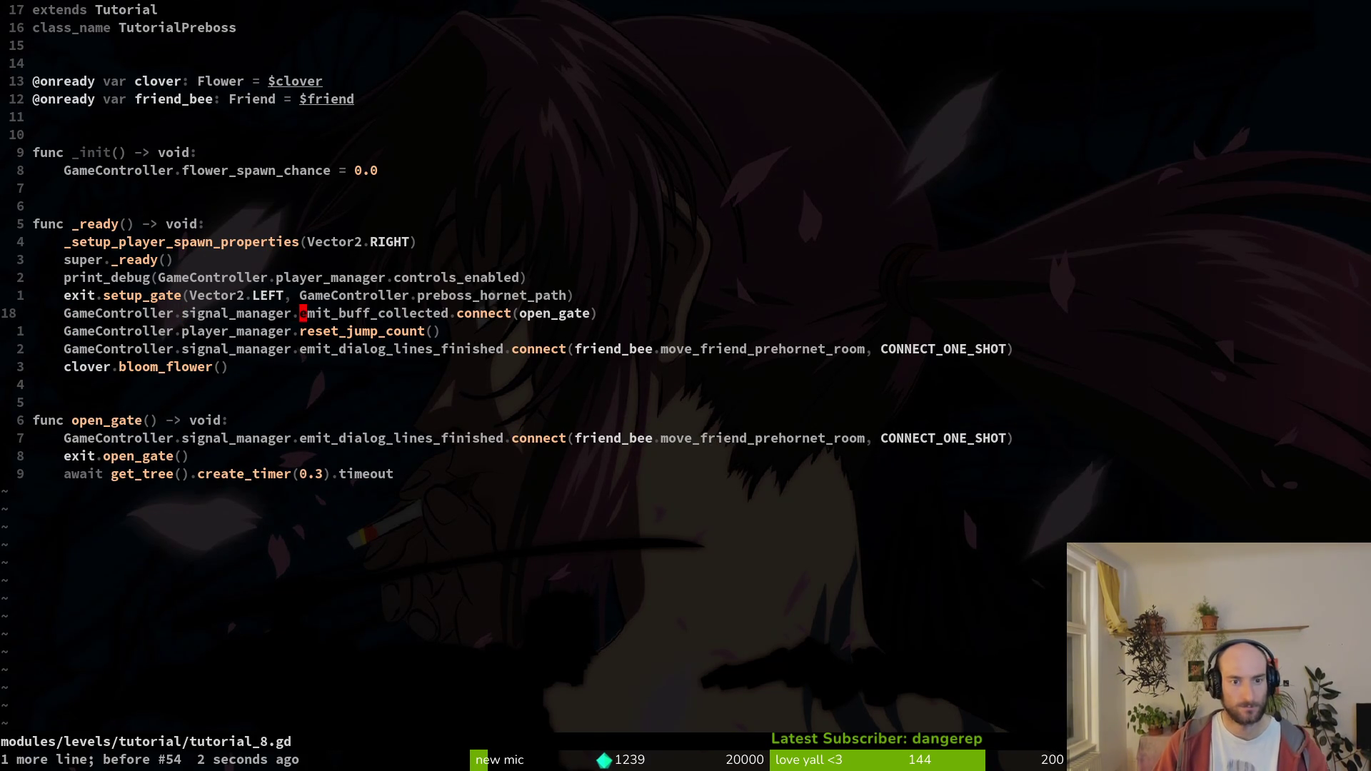
{"action": "type", "text": "cwemit_d"}
{"action": "key", "text": "Return"}
{"action": "key", "text": "Escape"}
{"action": "key", "text": "j"}
{"action": "key", "text": "j"}
{"action": "key", "text": "d"}
{"action": "key", "text": "d"}
{"action": "type", "text": ":w"}
{"action": "key", "text": "Return"}
- Yank the connect line in open_gate and save tutorial_8.gd
{"action": "key", "text": "j"}
{"action": "key", "text": "j"}
{"action": "key", "text": "j"}
{"action": "key", "text": "shift+v"}
{"action": "type", "text": "y:w"}
{"action": "key", "text": "Return"}
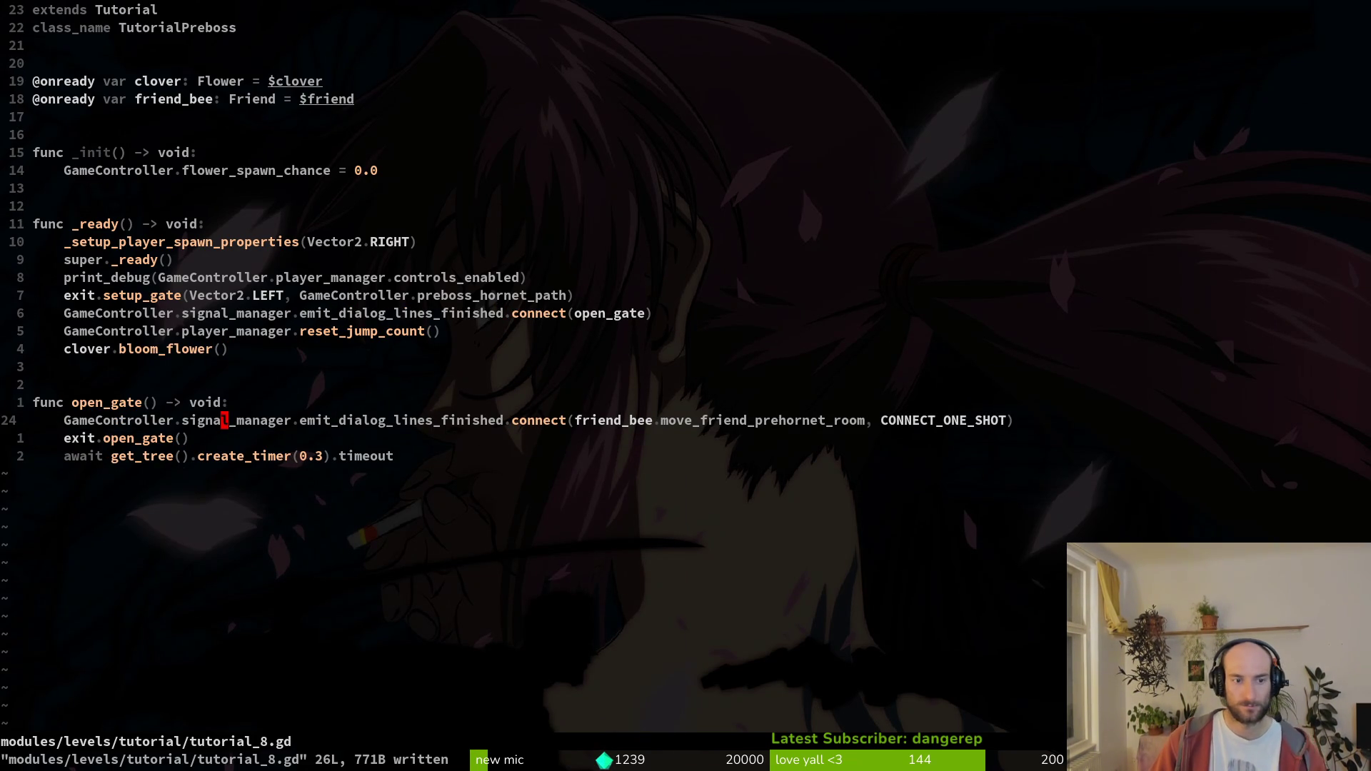
- Delete the trailing await timer line, save, and relaunch the game
{"action": "key", "text": "alt+Tab"}
{"action": "key", "text": "alt+Tab"}
{"action": "key", "text": "j"}
{"action": "key", "text": "j"}
{"action": "key", "text": "d"}
{"action": "key", "text": "d"}
{"action": "type", "text": ":w"}
{"action": "key", "text": "Return"}
{"action": "key", "text": "alt+Tab"}
{"action": "key", "text": "F5"}
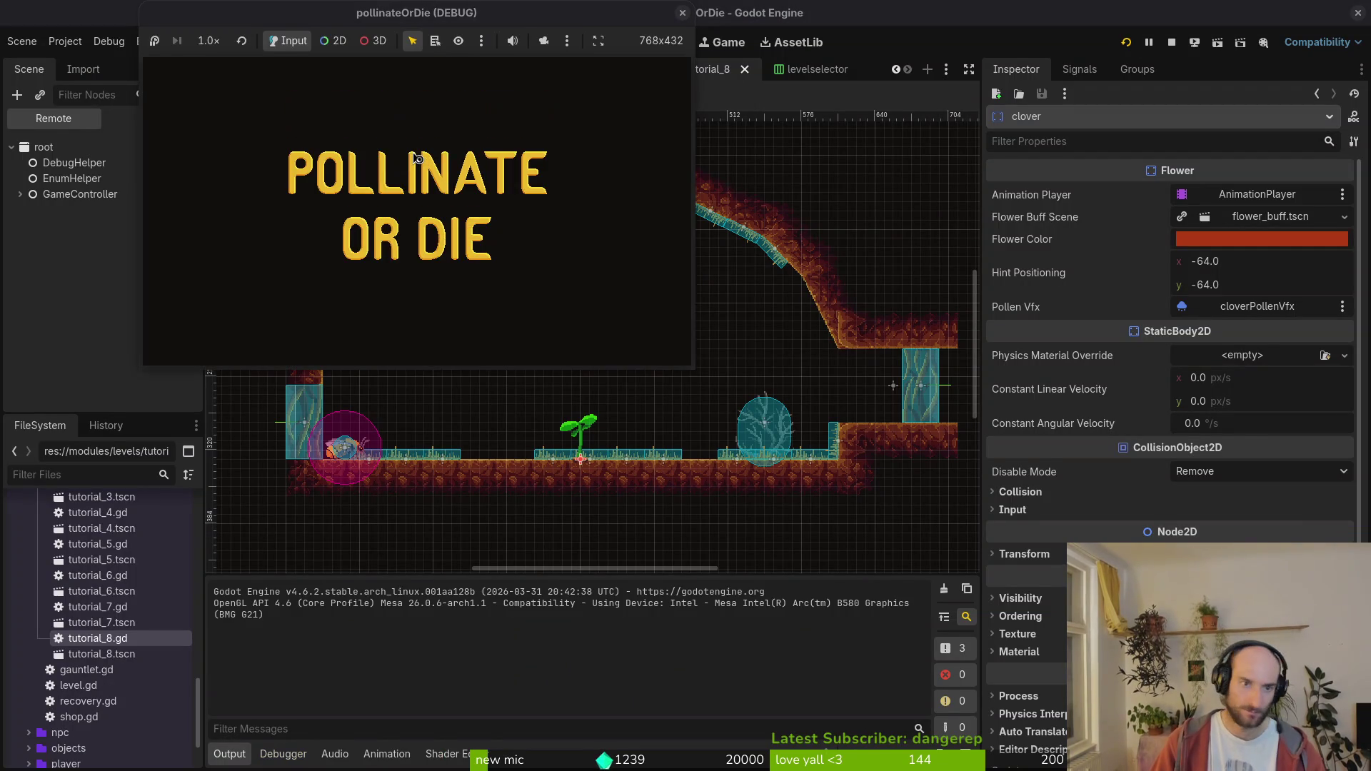
- Load level 8, fly the bee from the flower out the cave exit, and pause
{"action": "left_click", "coordinate": [413, 154]}
{"action": "key", "text": "Escape"}
{"action": "key", "text": "Left"}
{"action": "key", "text": "Left"}
{"action": "key", "text": "Left"}
{"action": "key", "text": "Down"}
{"action": "key", "text": "Down"}
{"action": "key", "text": "Down"}
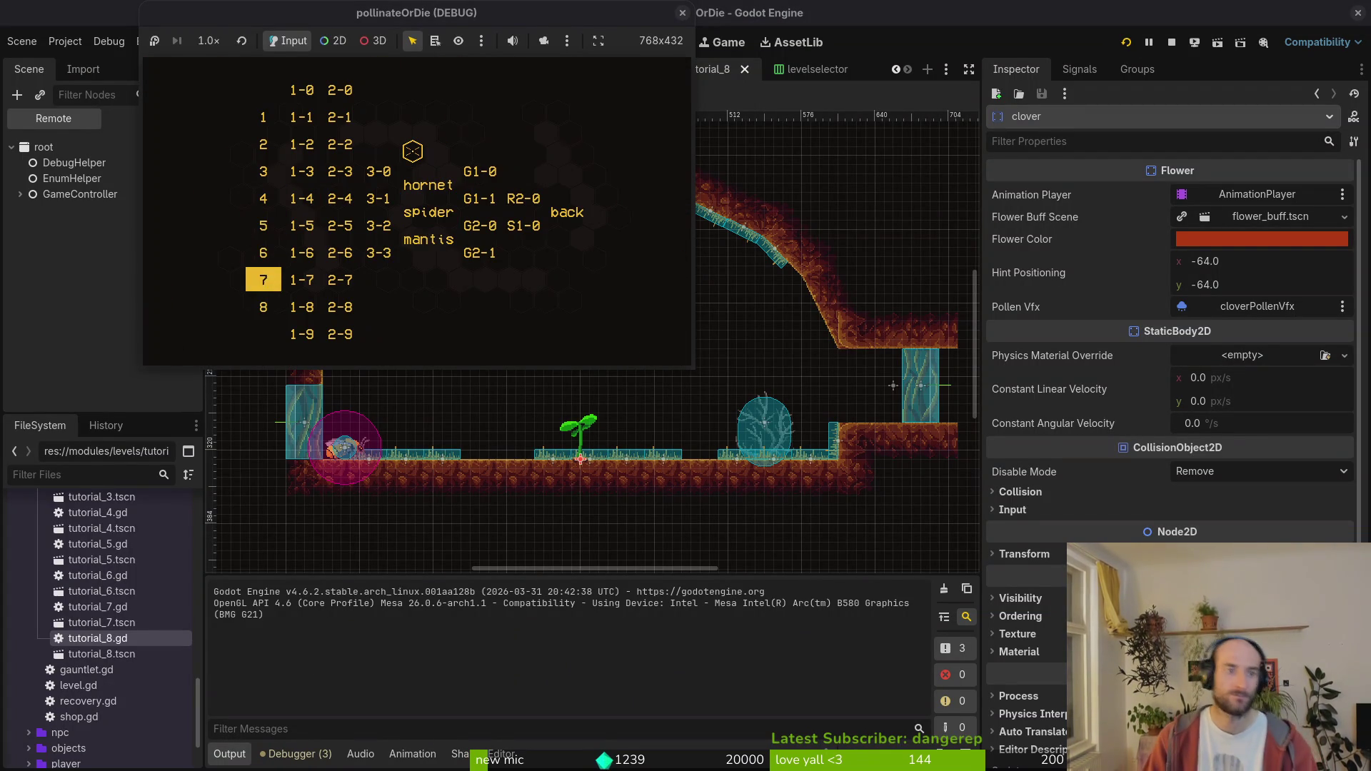
{"action": "key", "text": "Return"}
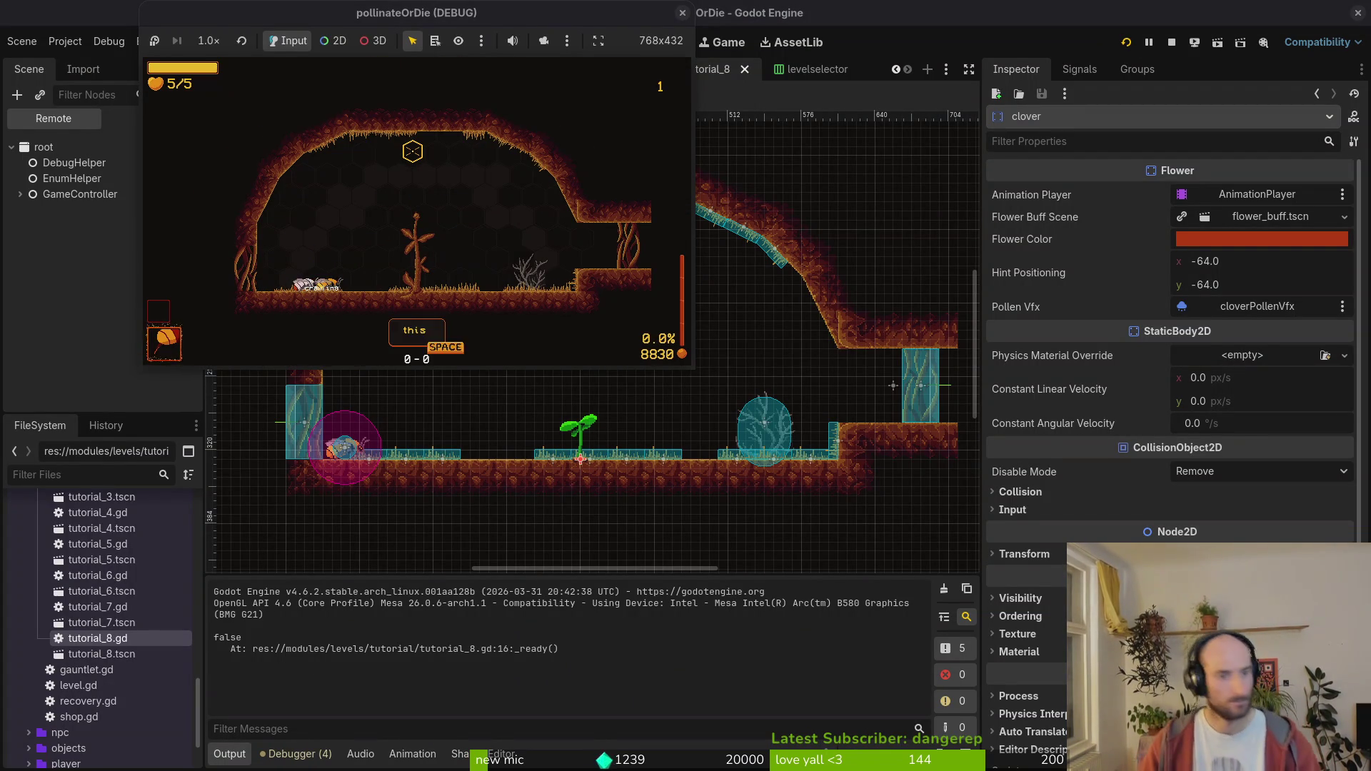
{"action": "key", "text": "space"}
{"action": "key", "text": "Right"}
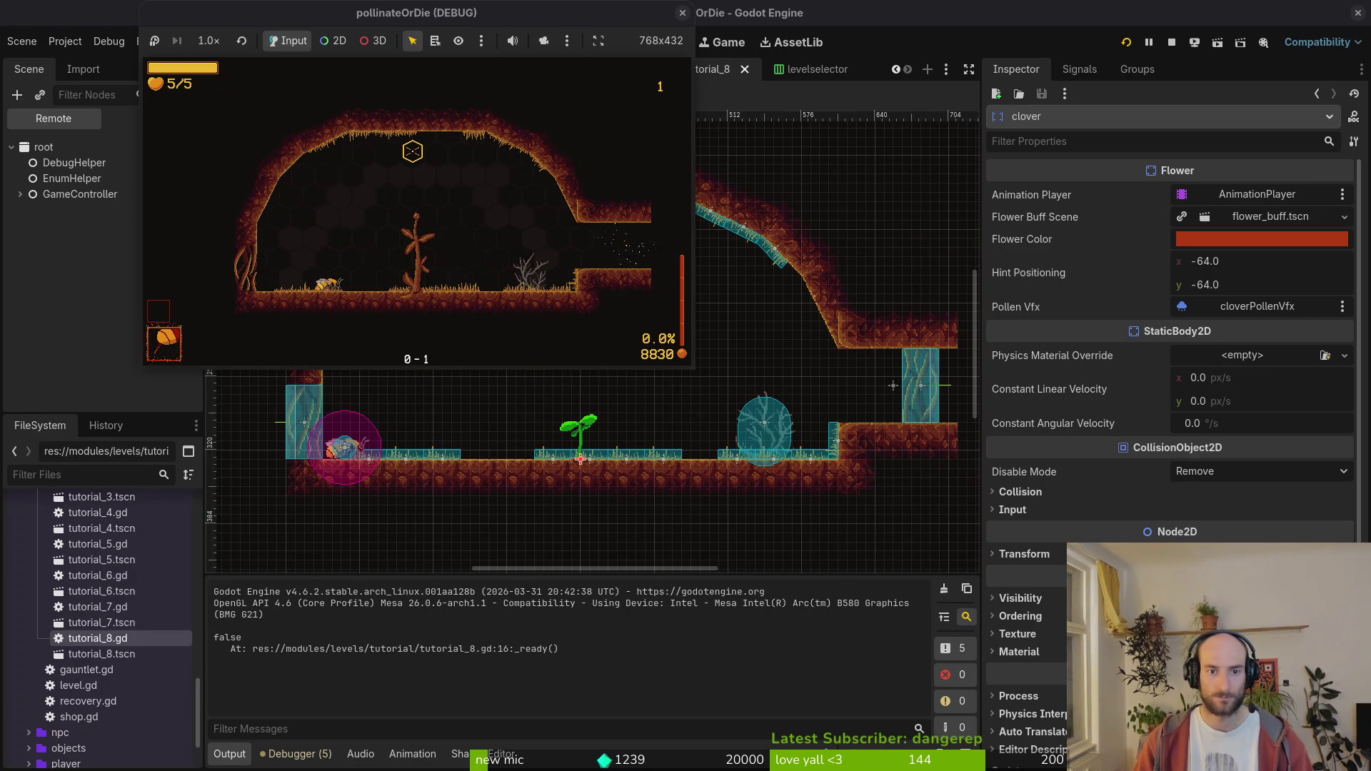
{"action": "key", "text": "Escape"}
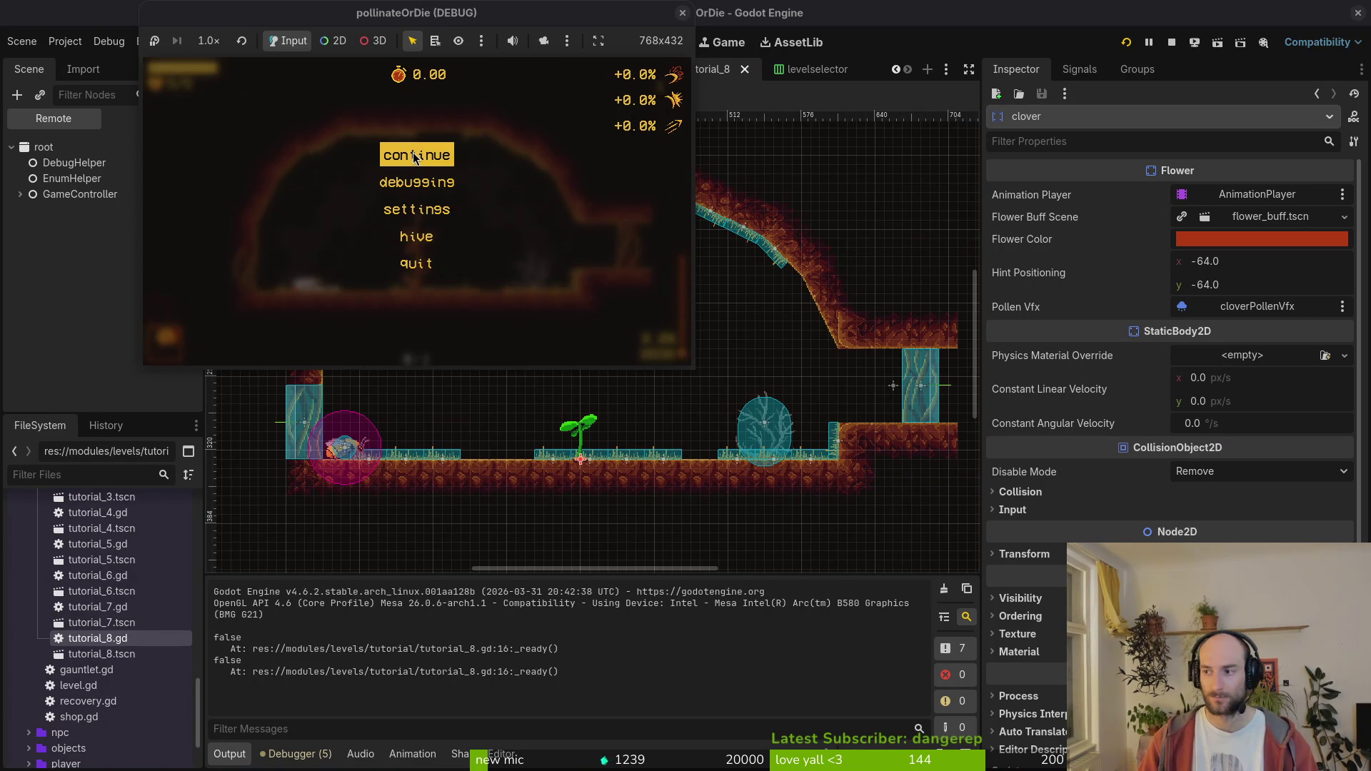
- Return to tutorial_8.gd in the code editor
{"action": "key", "text": "super+2"}
{"action": "key", "text": "ctrl+p"}
{"action": "key", "text": "Escape"}
- Replace preboss_hornet_path with arena_hornet_path on the exit.setup_gate line and save
{"action": "key", "text": "k"}
{"action": "key", "text": "k"}
{"action": "key", "text": "k"}
{"action": "key", "text": "k"}
{"action": "key", "text": "k"}
{"action": "key", "text": "k"}
{"action": "key", "text": "c"}
{"action": "key", "text": "i"}
{"action": "key", "text": "w"}
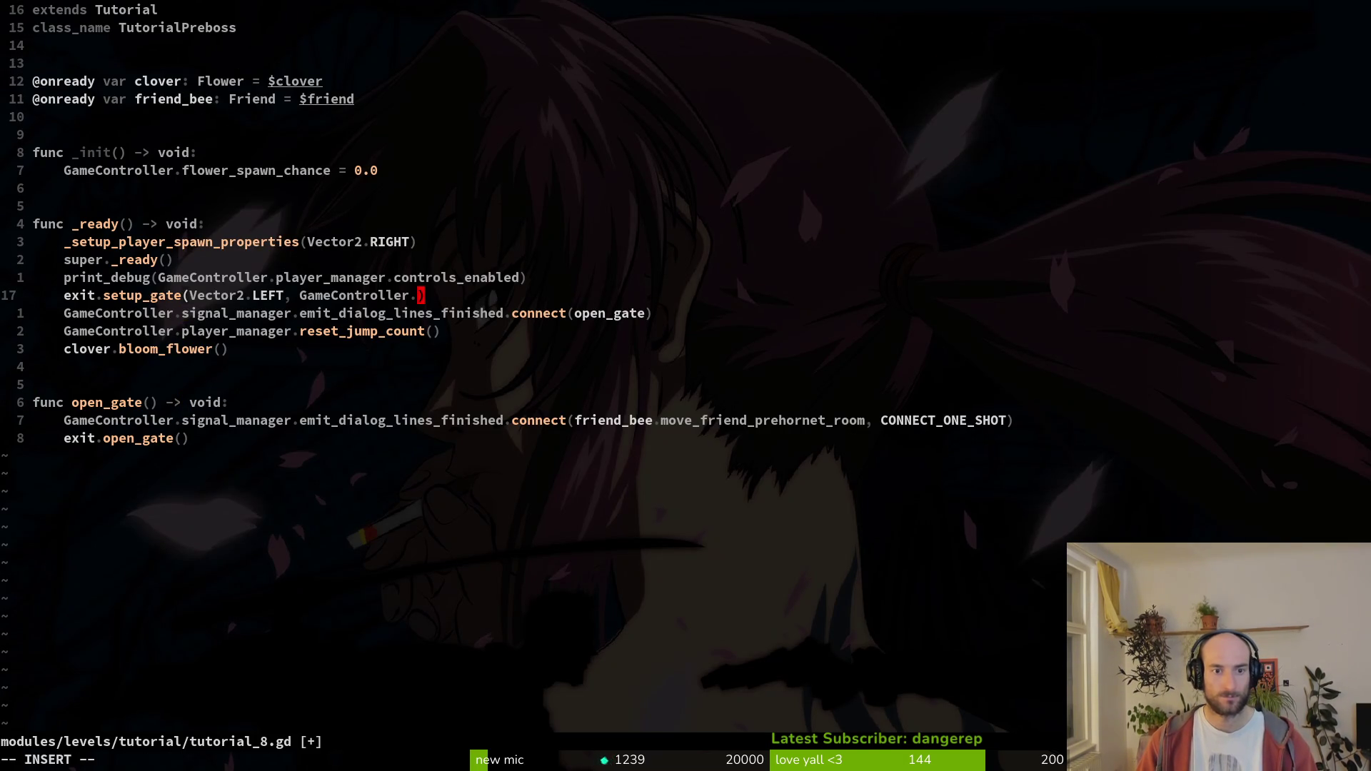
{"action": "type", "text": "are"}
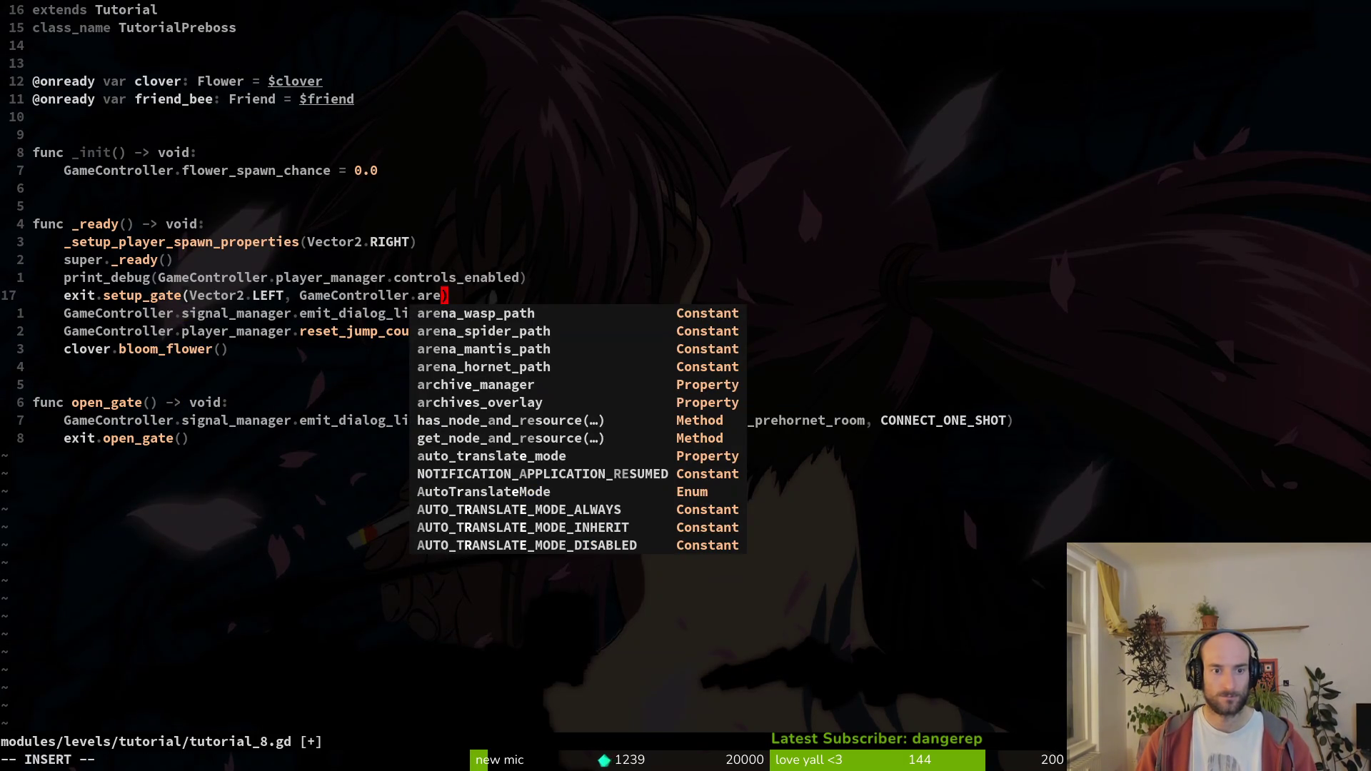
{"action": "key", "text": "ctrl+n"}
{"action": "key", "text": "ctrl+n"}
{"action": "key", "text": "ctrl+n"}
{"action": "key", "text": "ctrl+y"}
{"action": "key", "text": "Escape"}
{"action": "type", "text": ":w"}
{"action": "key", "text": "Return"}
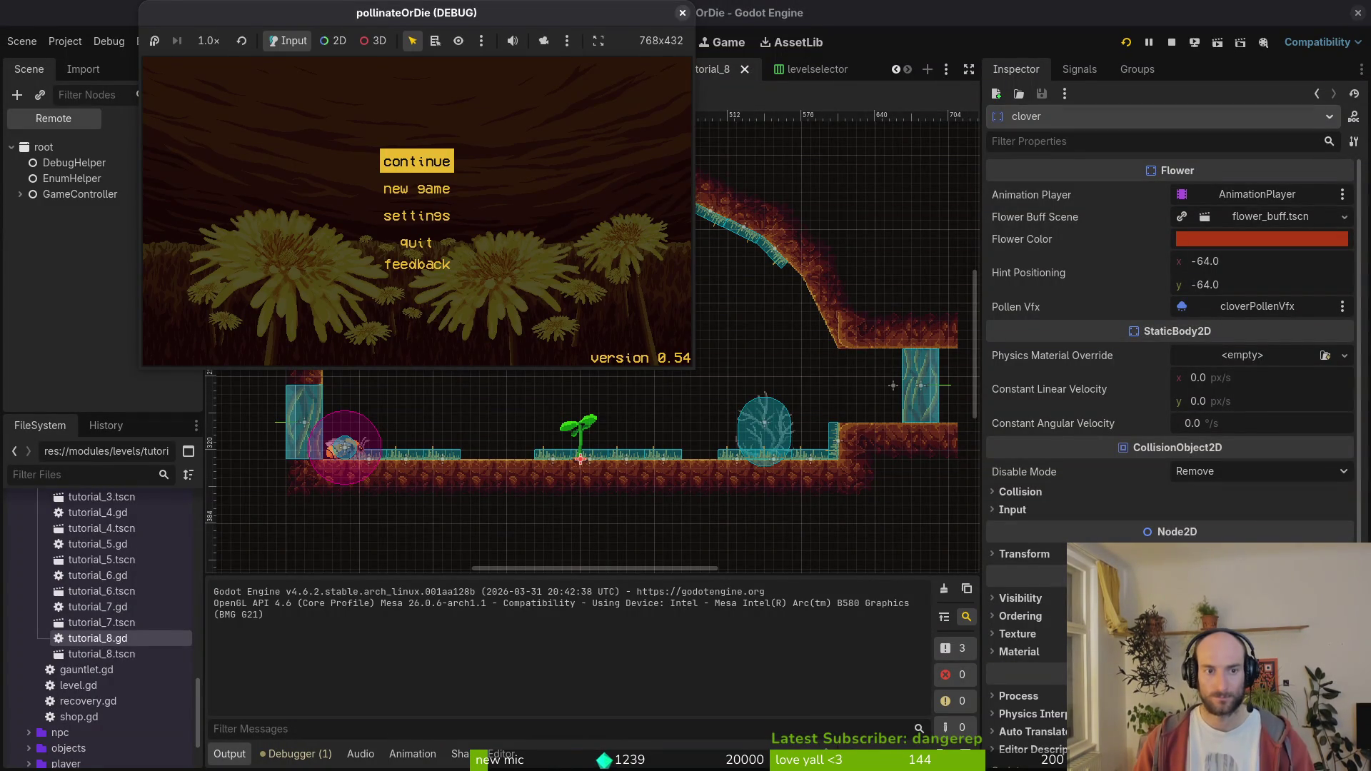
- Load tutorial level 8 and exit into the Hornet arena
{"action": "key", "text": "Return"}
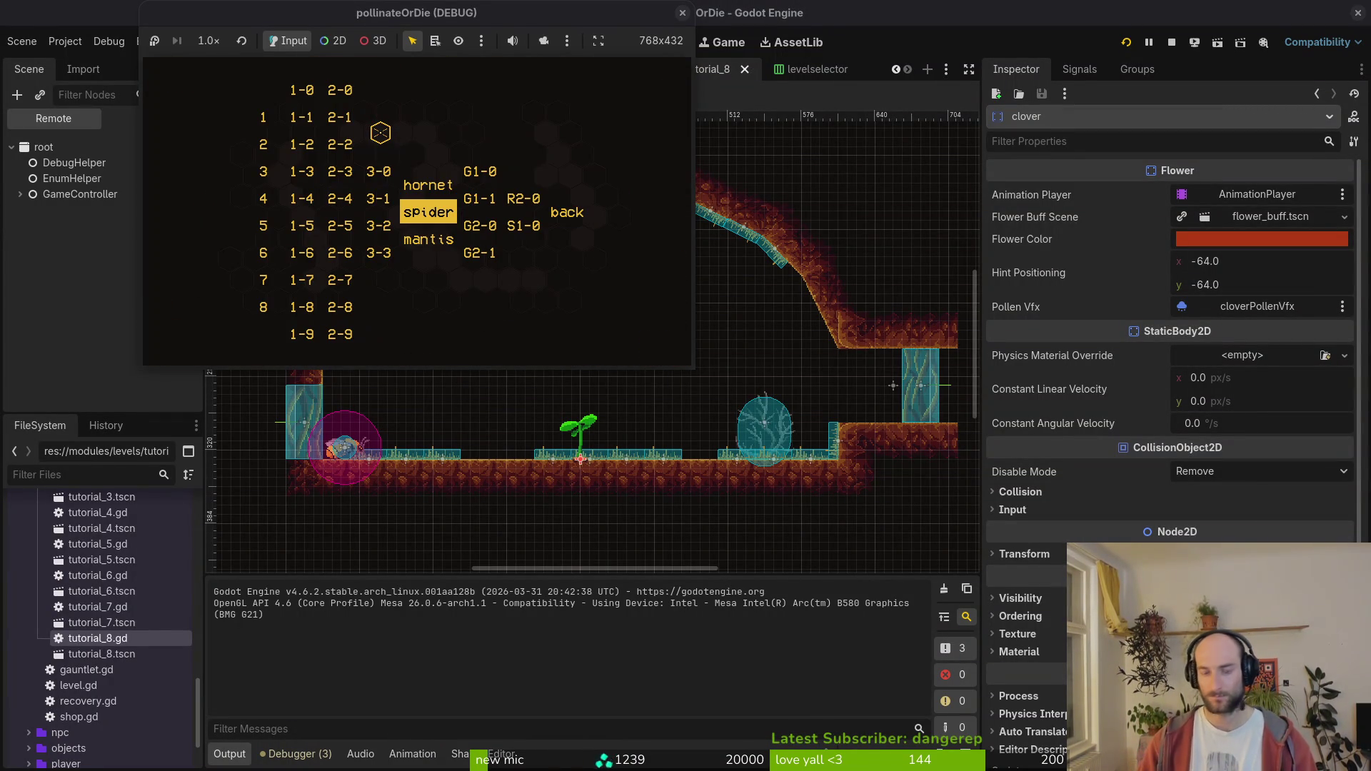
{"action": "key", "text": "Left"}
{"action": "key", "text": "Left"}
{"action": "key", "text": "Down"}
{"action": "key", "text": "Down"}
{"action": "key", "text": "Left"}
{"action": "key", "text": "Down"}
{"action": "key", "text": "Down"}
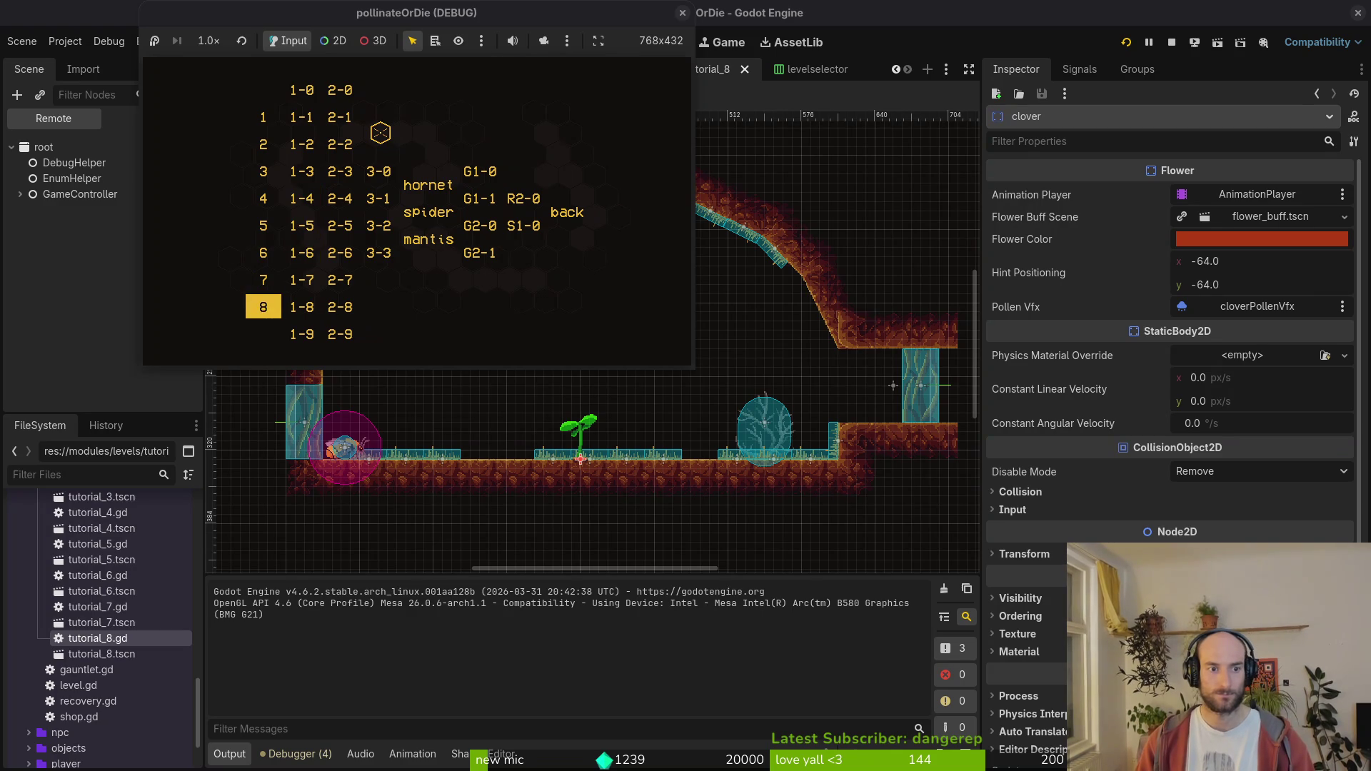
{"action": "key", "text": "Return"}
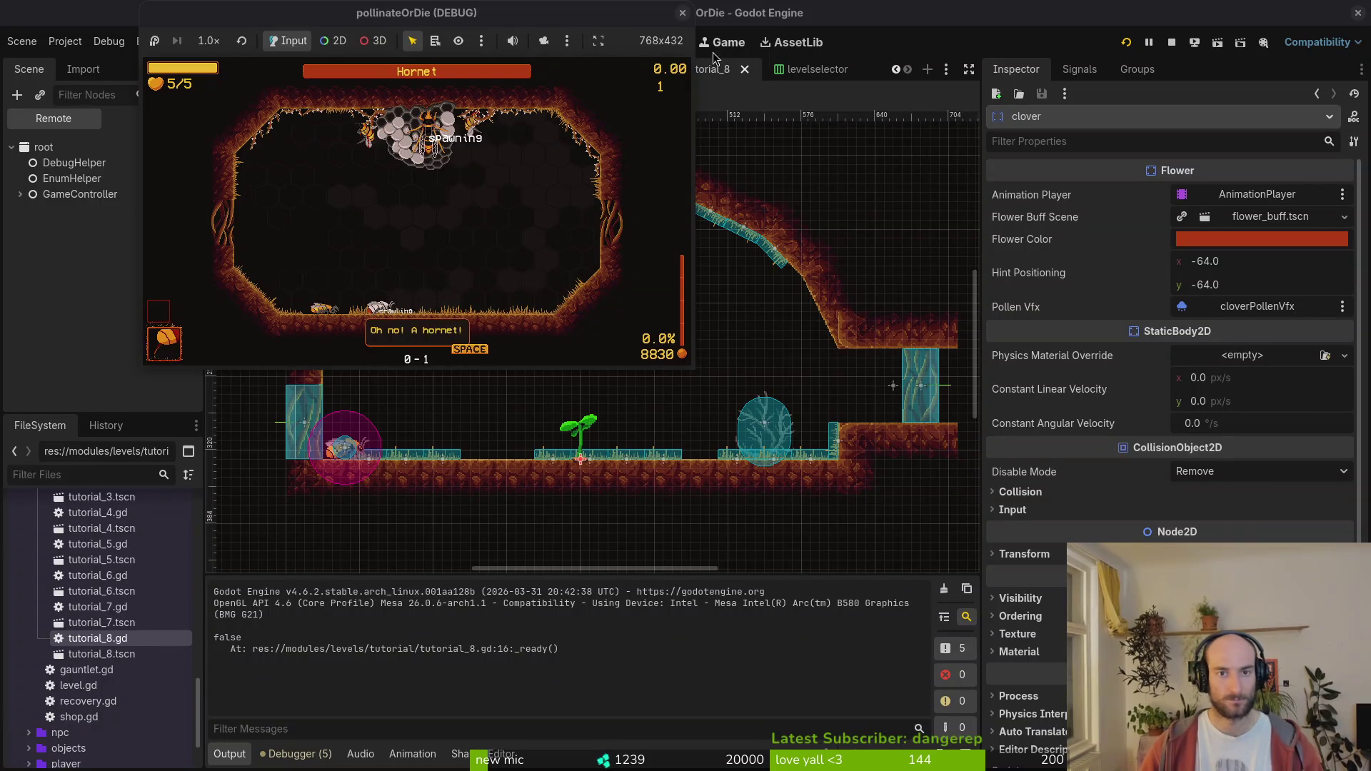
- Close the game window, run it again, and return to the code editor
{"action": "left_click", "coordinate": [683, 13]}
{"action": "left_click", "coordinate": [1133, 40]}
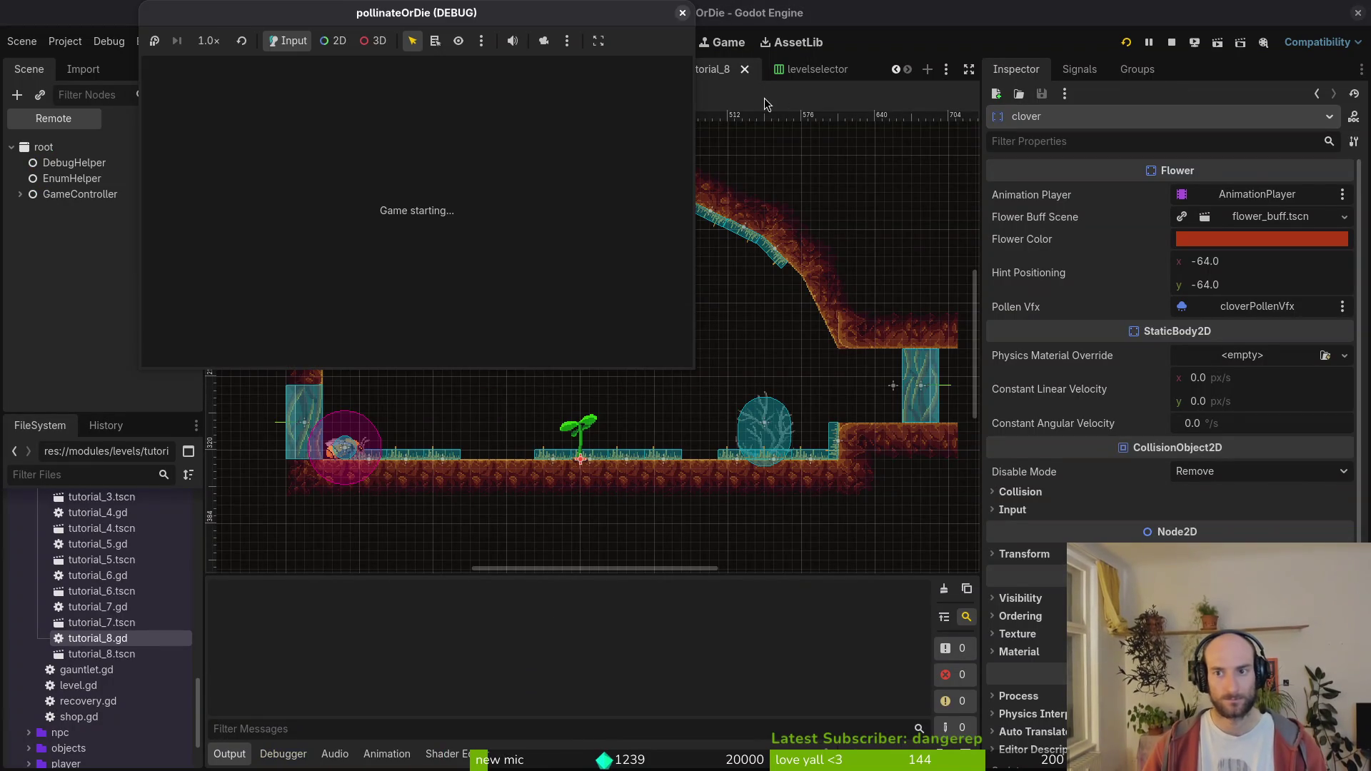
{"action": "key", "text": "alt+Tab"}
- Open friend.gd, go to the prehornet room velocity line, and save the file
{"action": "key", "text": "space"}
{"action": "key", "text": "f"}
{"action": "key", "text": "f"}
{"action": "type", "text": "frie"}
{"action": "key", "text": "Return"}
{"action": "key", "text": "G"}
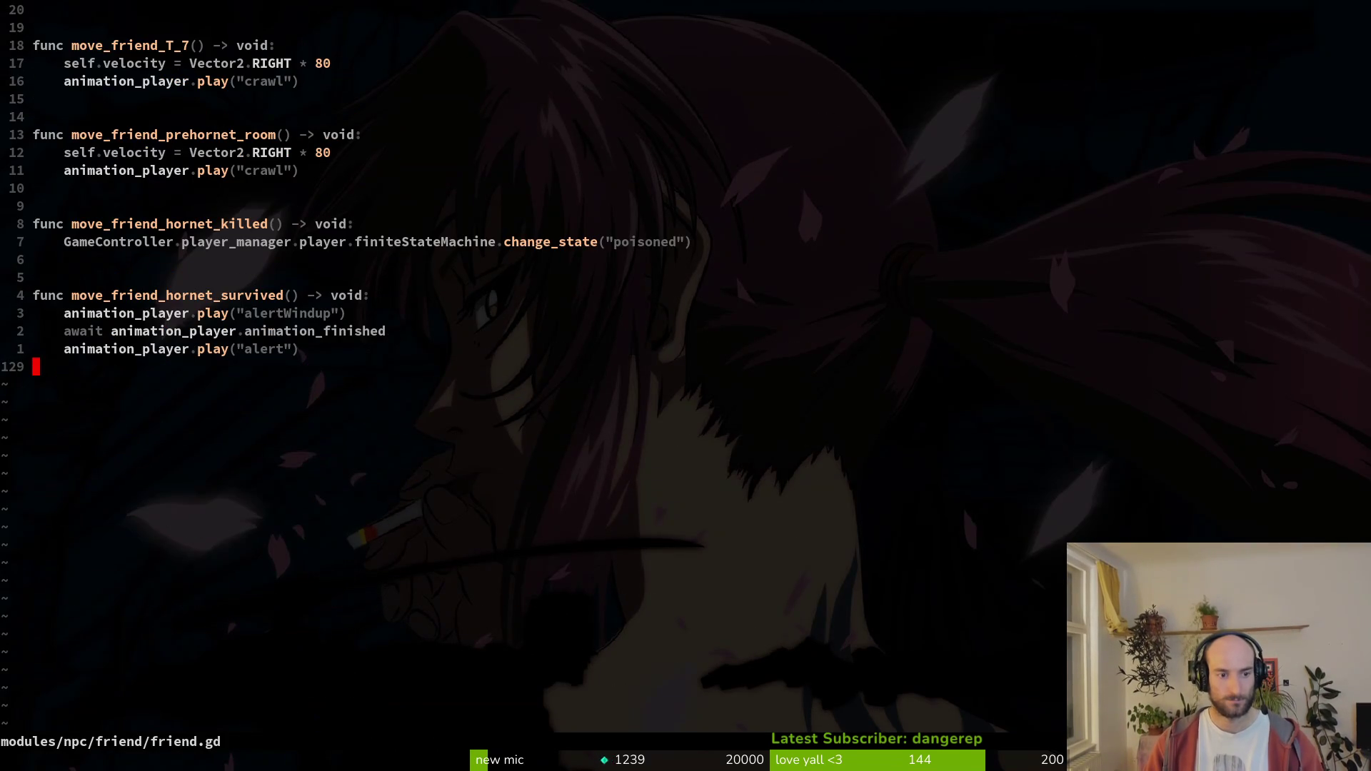
{"action": "key", "text": "k"}
{"action": "key", "text": "k"}
{"action": "key", "text": "k"}
{"action": "key", "text": "9"}
{"action": "key", "text": "k"}
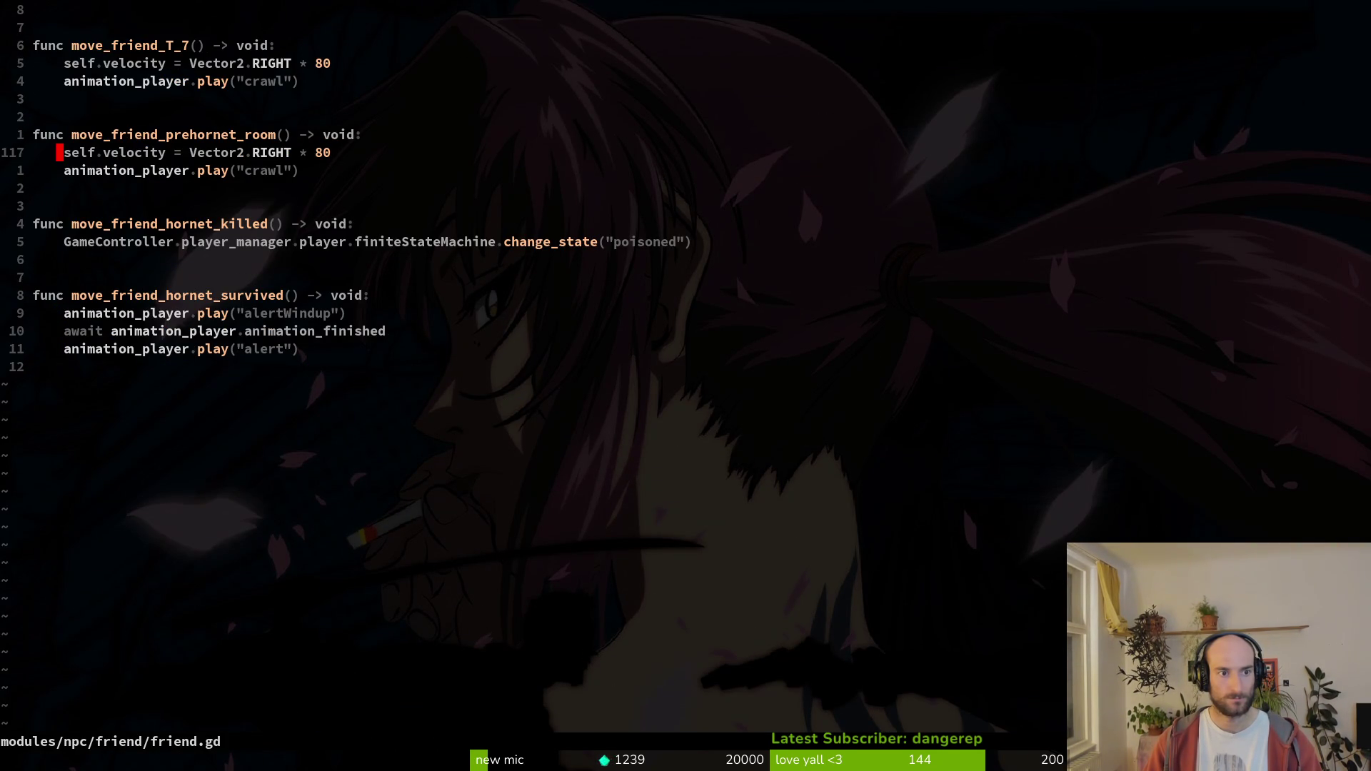
{"action": "key", "text": "ctrl+s"}
- In tutorial_8.gd's open_gate, replace the connect line with a call to friend_bee.move_friend_prehornet_room()
{"action": "key", "text": "ctrl+6"}
{"action": "key", "text": "j"}
{"action": "key", "text": "j"}
{"action": "key", "text": "j"}
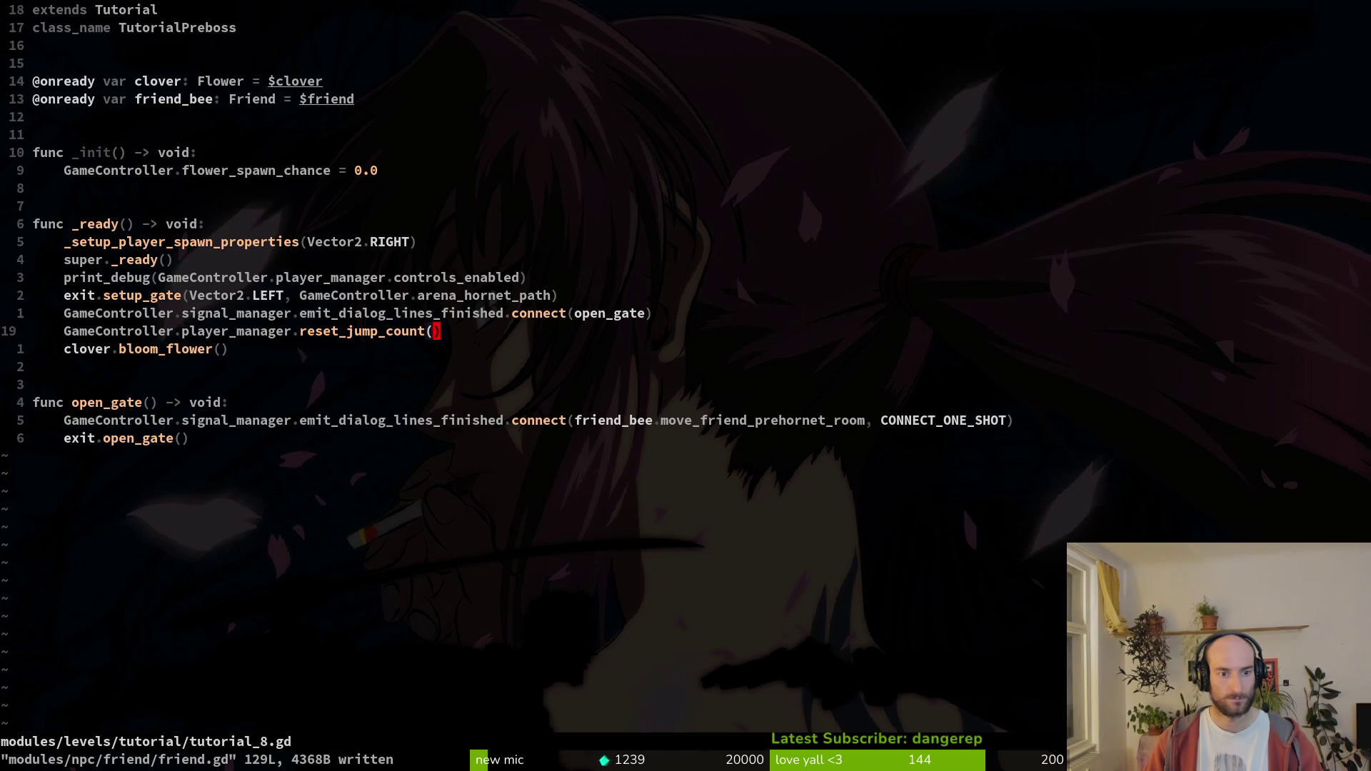
{"action": "key", "text": "k"}
{"action": "key", "text": "k"}
{"action": "key", "text": "k"}
{"action": "key", "text": "j"}
{"action": "key", "text": "j"}
{"action": "key", "text": "j"}
{"action": "key", "text": "j"}
{"action": "key", "text": "j"}
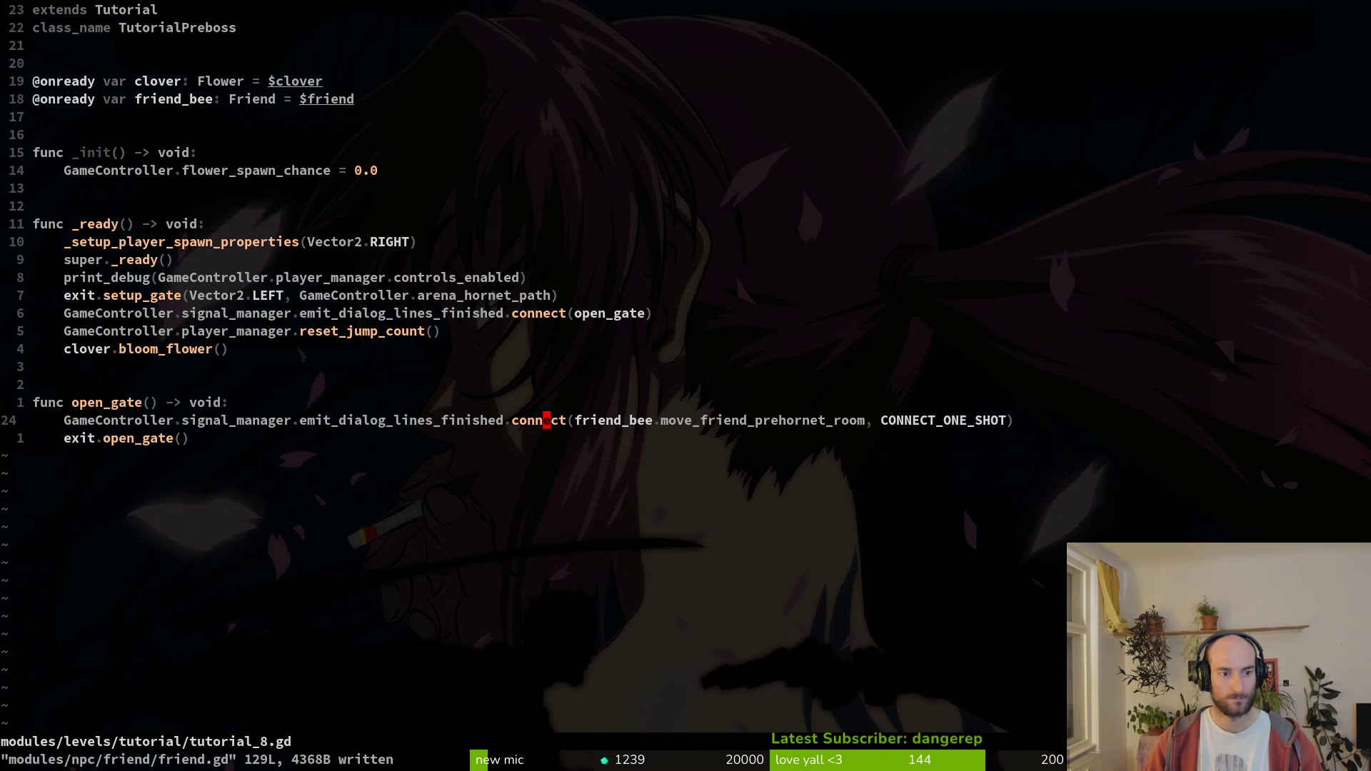
{"action": "type", "text": "ofri"}
{"action": "key", "text": "Tab"}
{"action": "type", "text": ".move"}
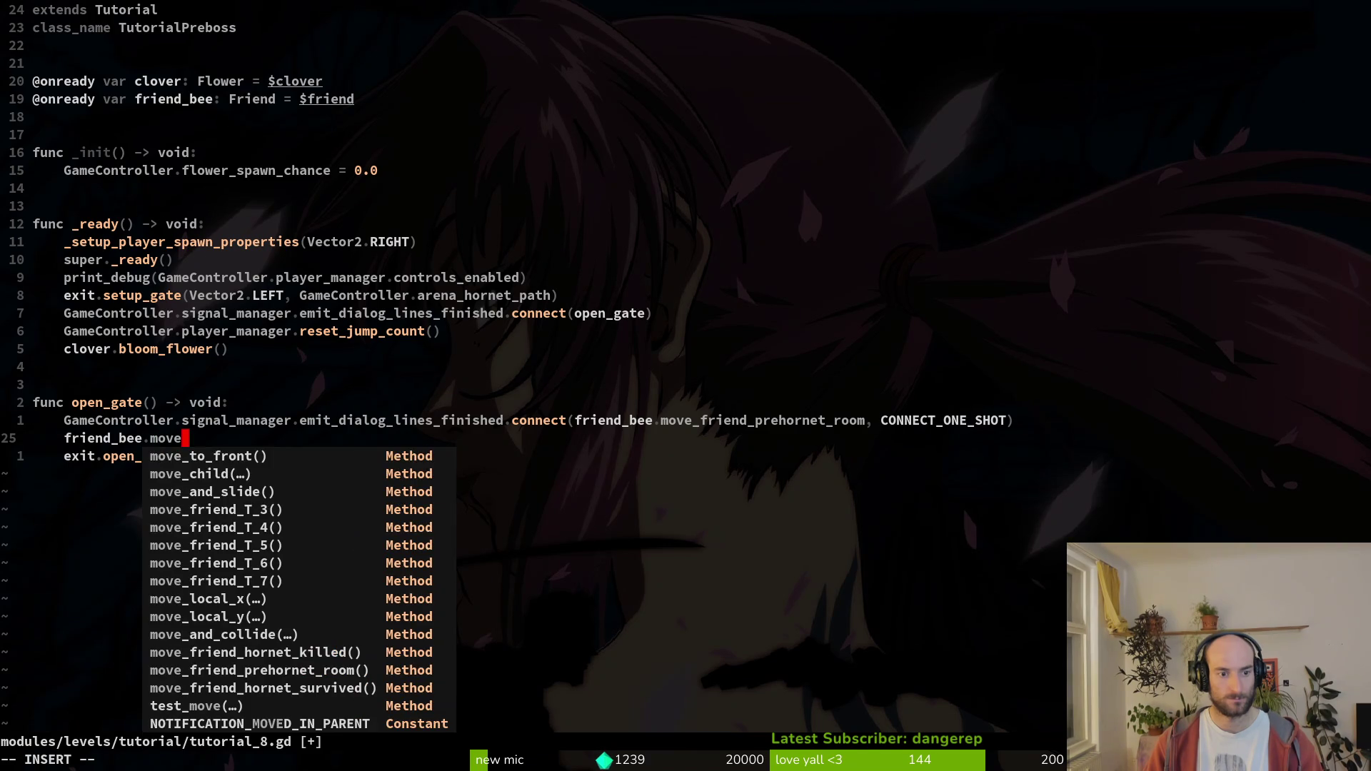
{"action": "key", "text": "Down"}
{"action": "key", "text": "Down"}
{"action": "key", "text": "Down"}
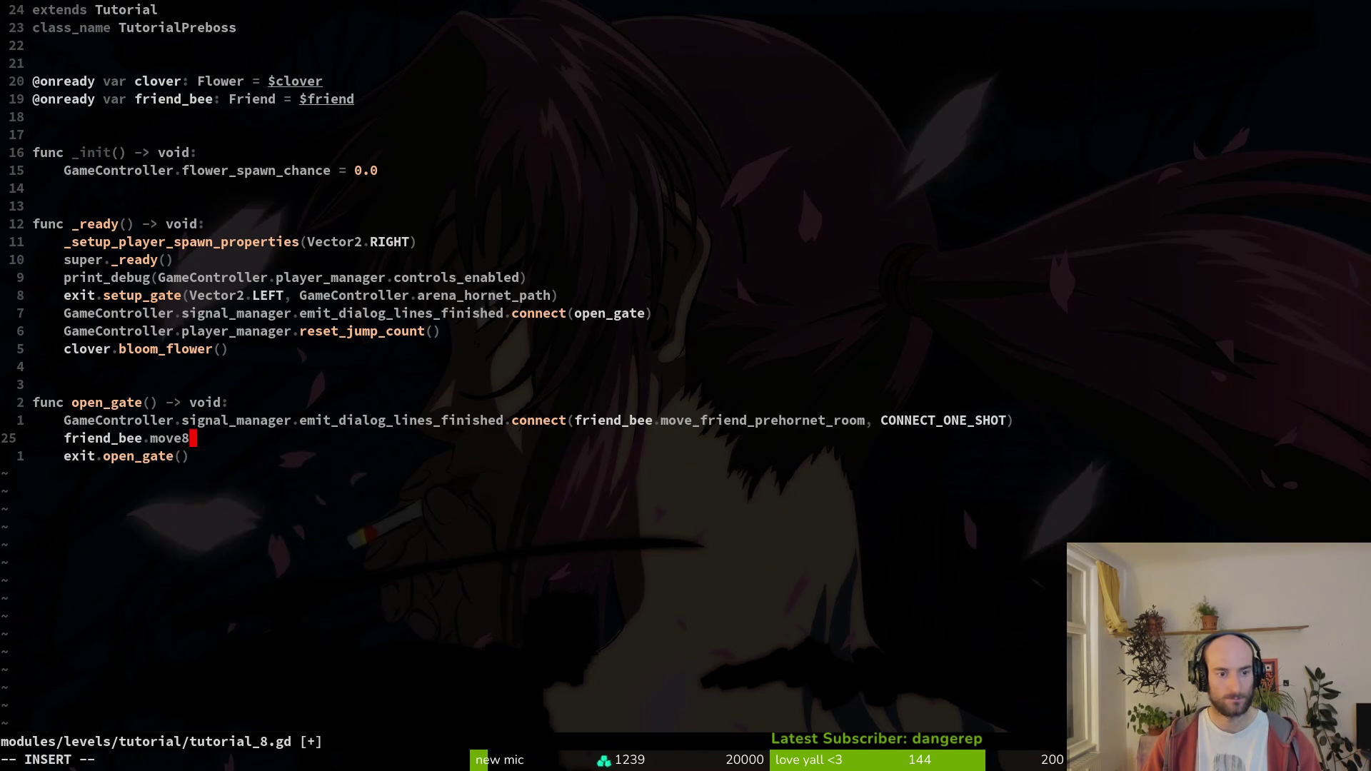
{"action": "type", "text": "pre"}
{"action": "key", "text": "Tab"}
- Save tutorial_8.gd with :w and quit Vim with :q
{"action": "key", "text": "Escape"}
{"action": "type", "text": ":w"}
{"action": "key", "text": "Return"}
{"action": "type", "text": ":q"}
{"action": "key", "text": "Return"}
- Run the game from Godot with F5 to test the change
{"action": "key", "text": "alt+Tab"}
{"action": "key", "text": "F5"}
{"action": "key", "text": "Return"}
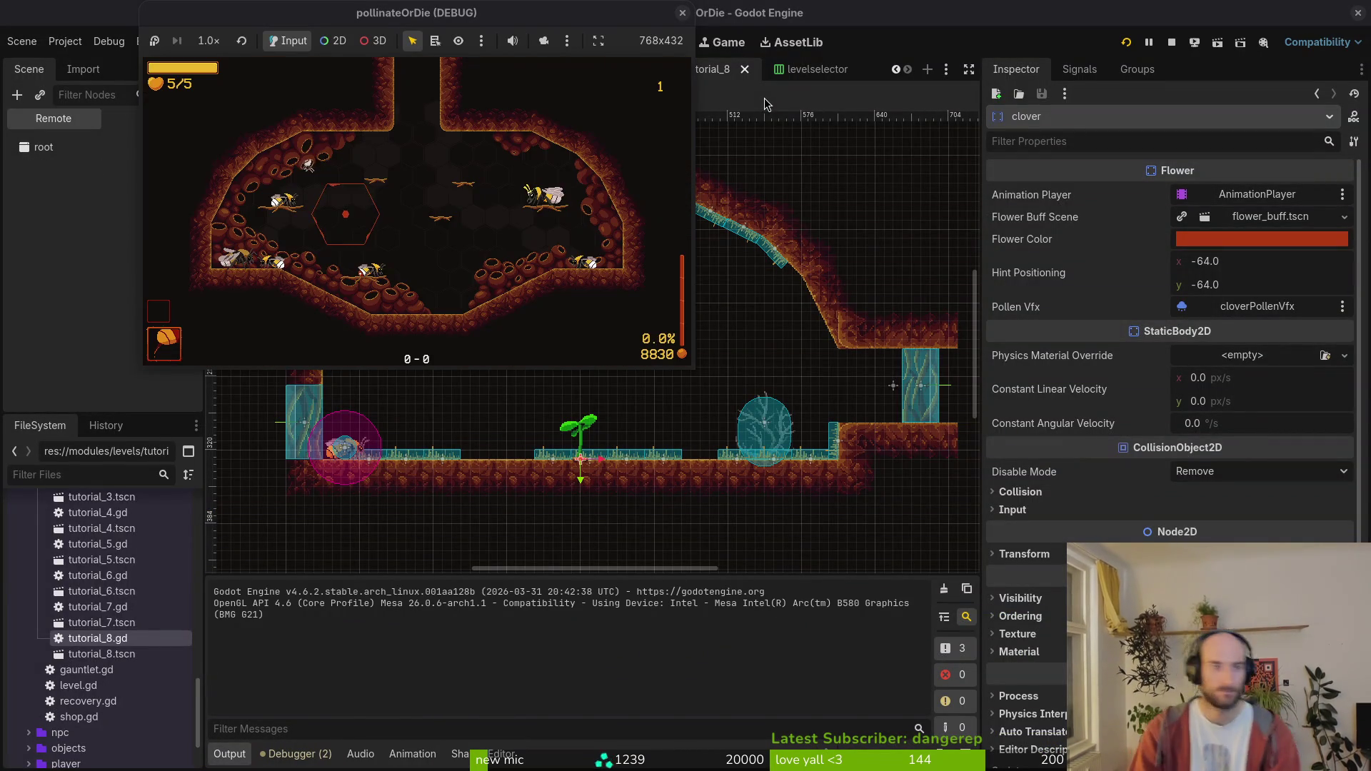
- Load the tutorial_8 level from the in-game level selector
{"action": "key", "text": "Left"}
{"action": "key", "text": "Left"}
{"action": "key", "text": "Down"}
{"action": "key", "text": "Left"}
{"action": "key", "text": "Down"}
{"action": "key", "text": "Down"}
{"action": "key", "text": "Return"}
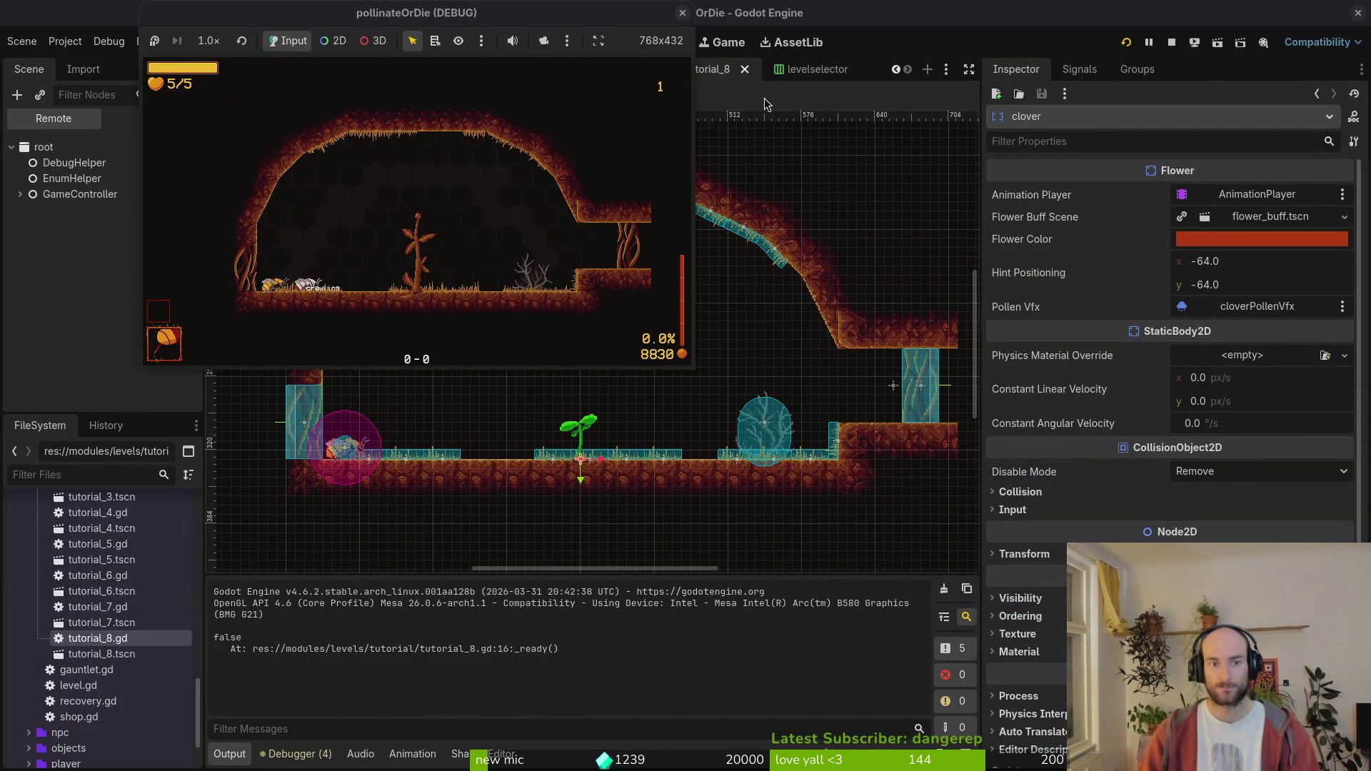
- Play through the dialog to the hornet, then pause and stop the debug run
{"action": "key", "text": "space"}
{"action": "key", "text": "space"}
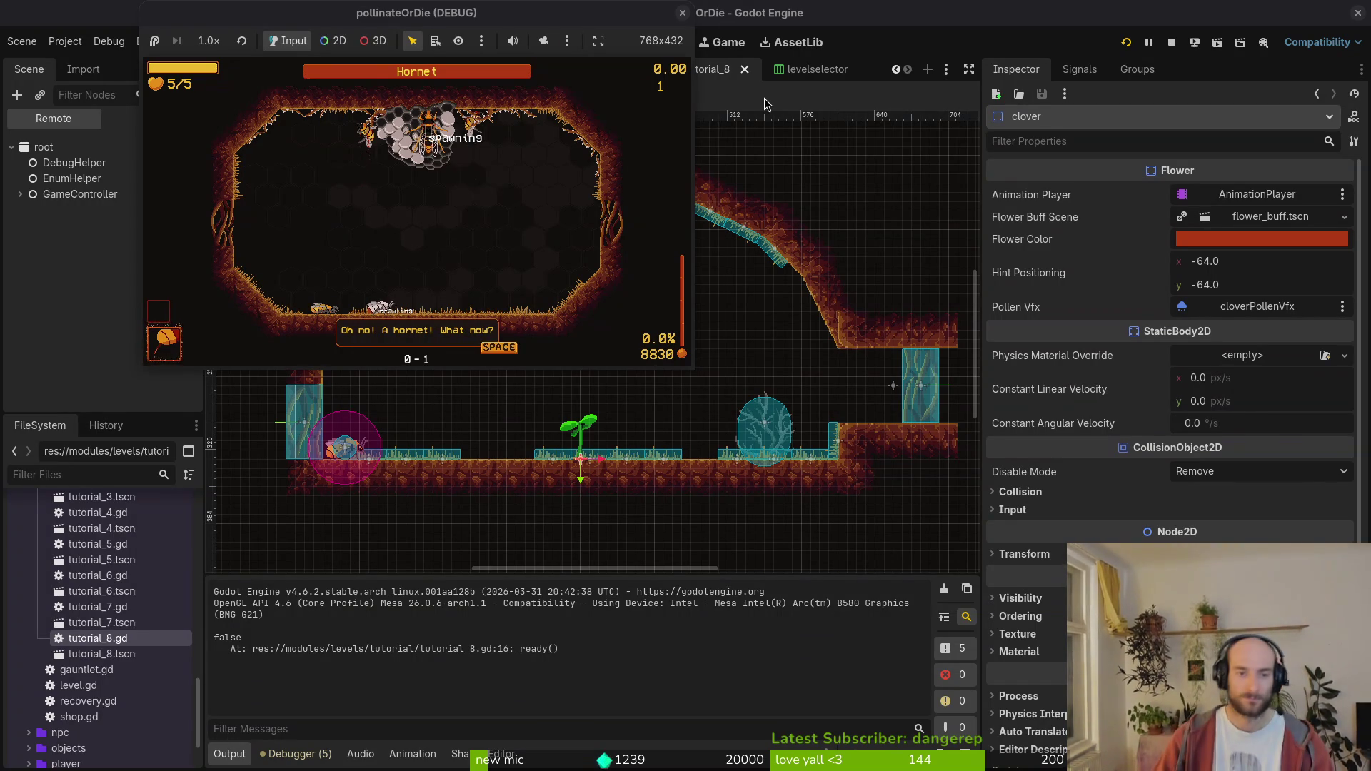
{"action": "key", "text": "Escape"}
{"action": "left_click", "coordinate": [1171, 43]}
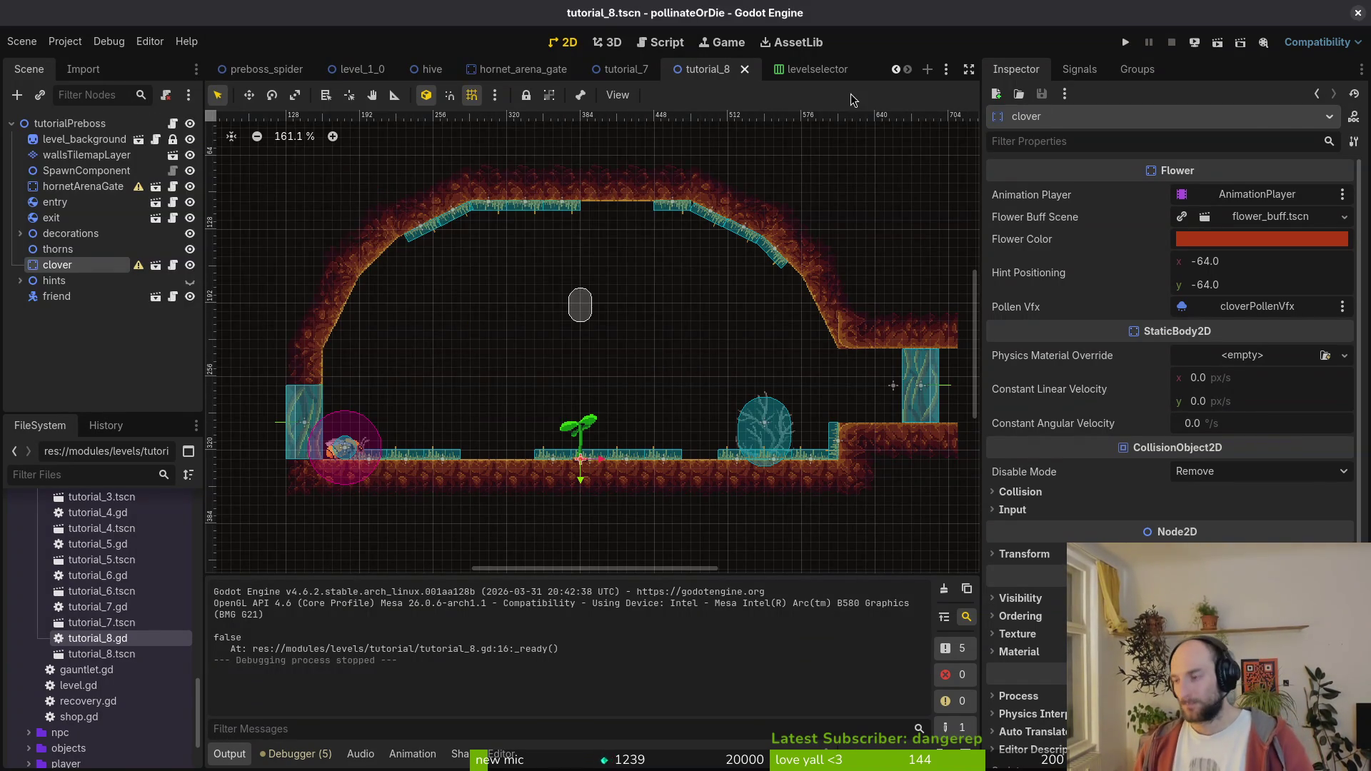
{"action": "key", "text": "super+1"}
- In tig's status view, stage the translation files, story.manager.gd and tutorial_8.gd
{"action": "type", "text": "g"}
{"action": "key", "text": "Return"}
{"action": "key", "text": "Down"}
{"action": "key", "text": "Down"}
{"action": "key", "text": "Down"}
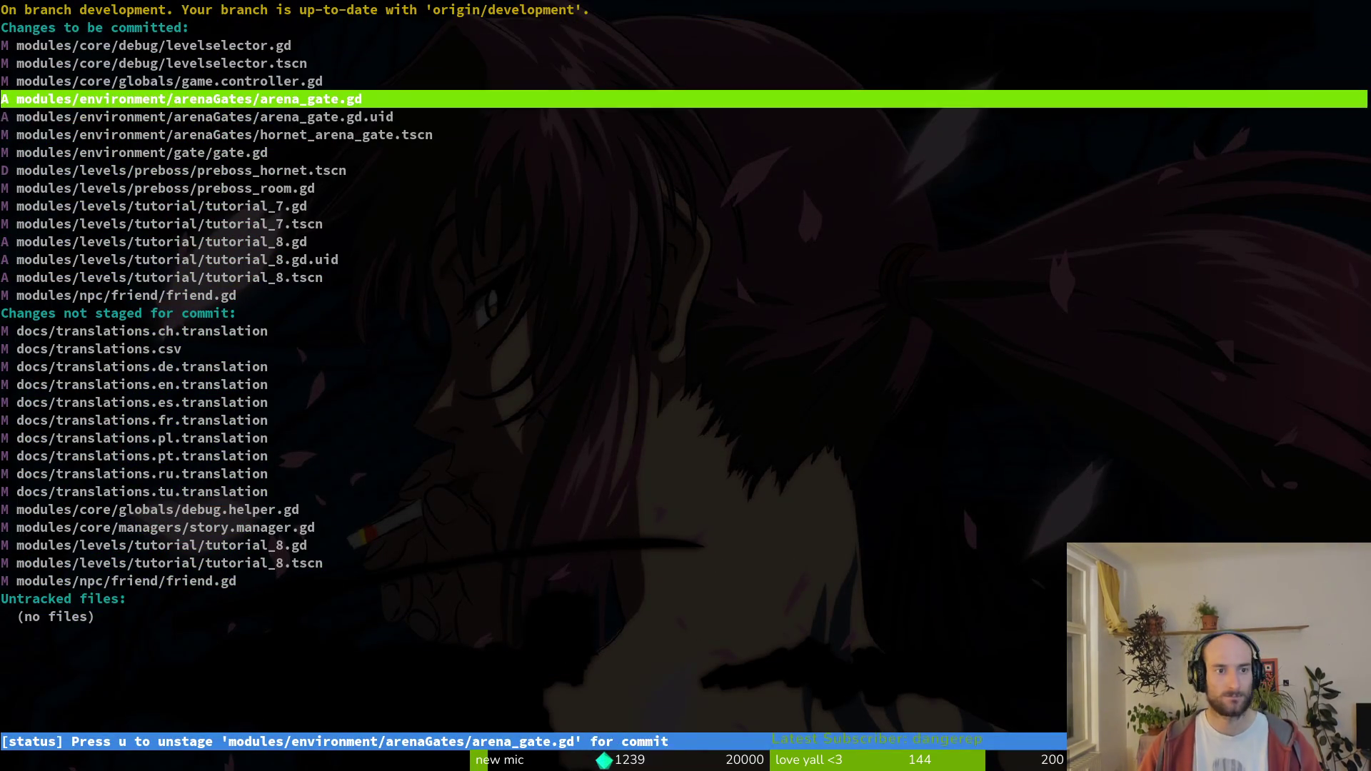
{"action": "key", "text": "Down"}
{"action": "key", "text": "u"}
{"action": "key", "text": "u"}
{"action": "key", "text": "u"}
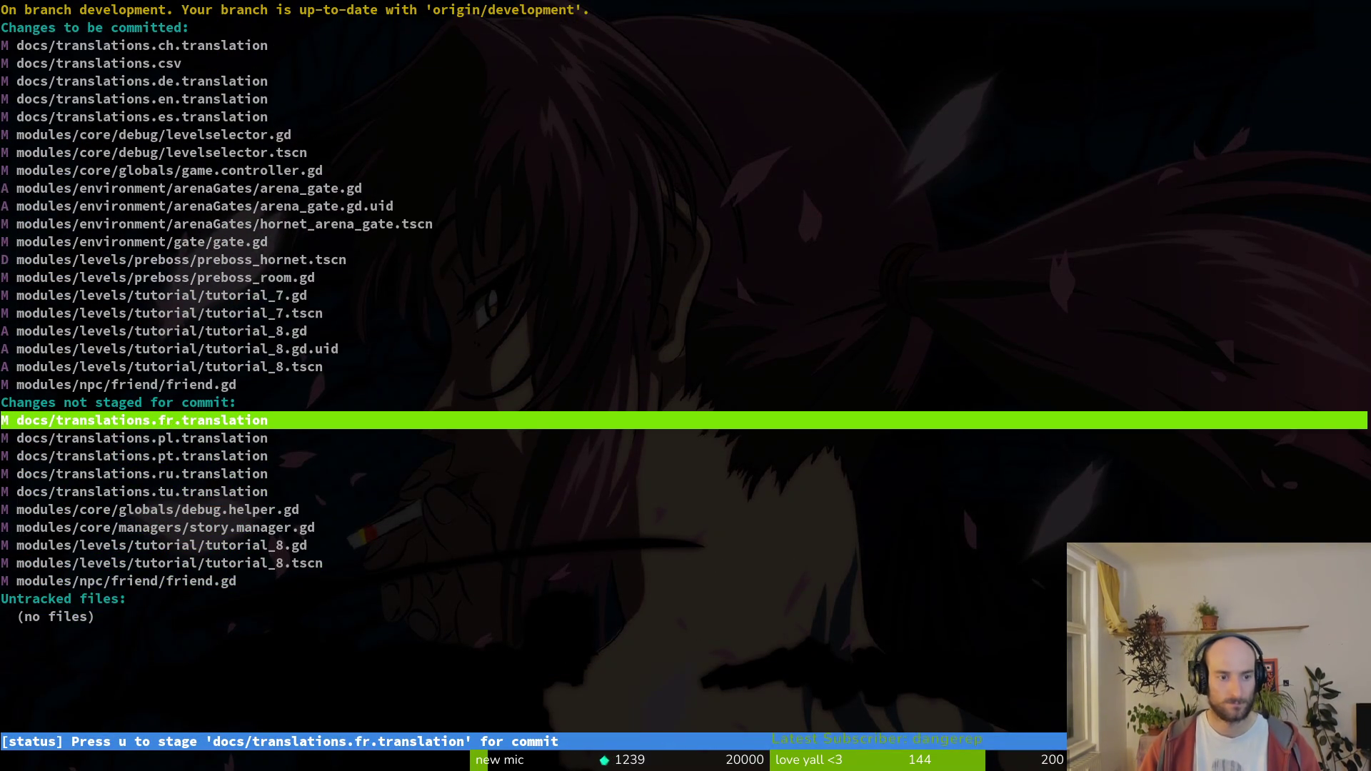
{"action": "key", "text": "Down"}
{"action": "key", "text": "u"}
{"action": "key", "text": "u"}
{"action": "key", "text": "Down"}
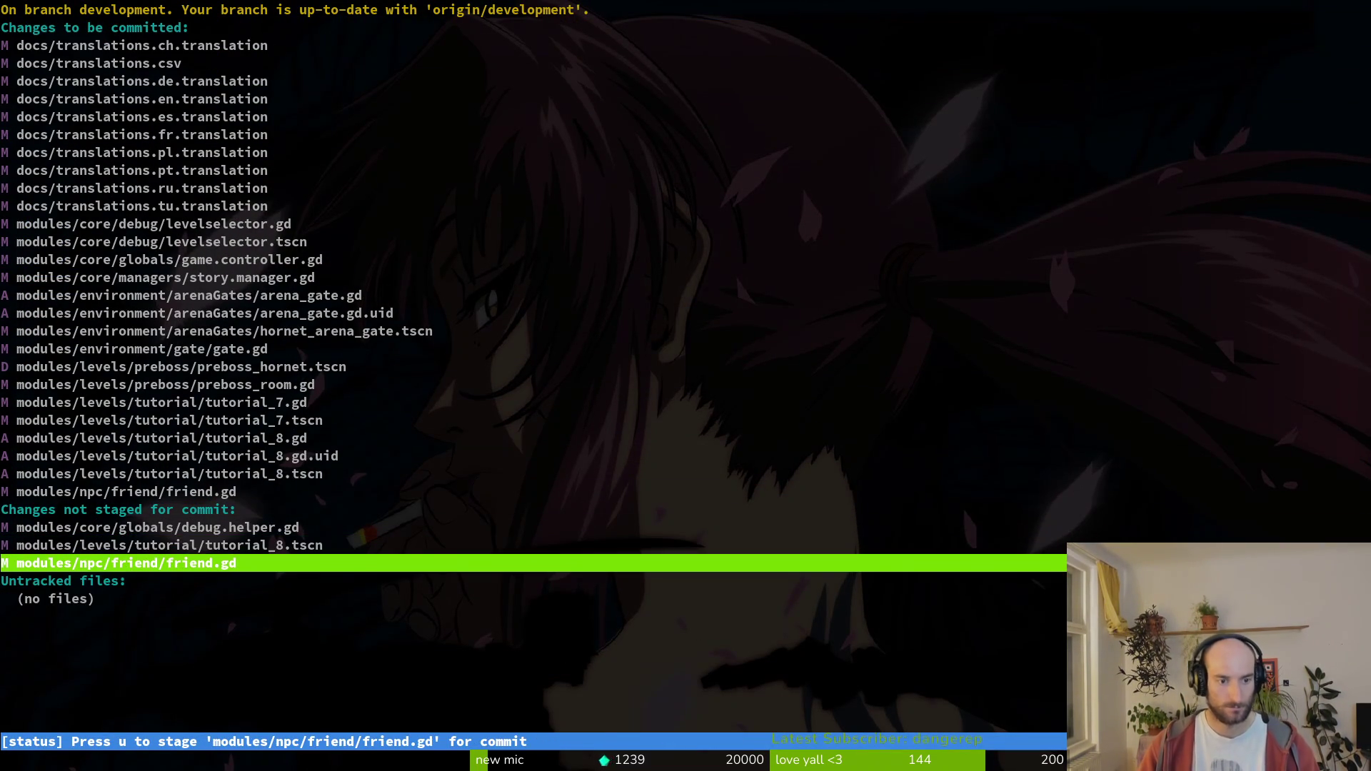
{"action": "key", "text": "Up"}
{"action": "key", "text": "q"}
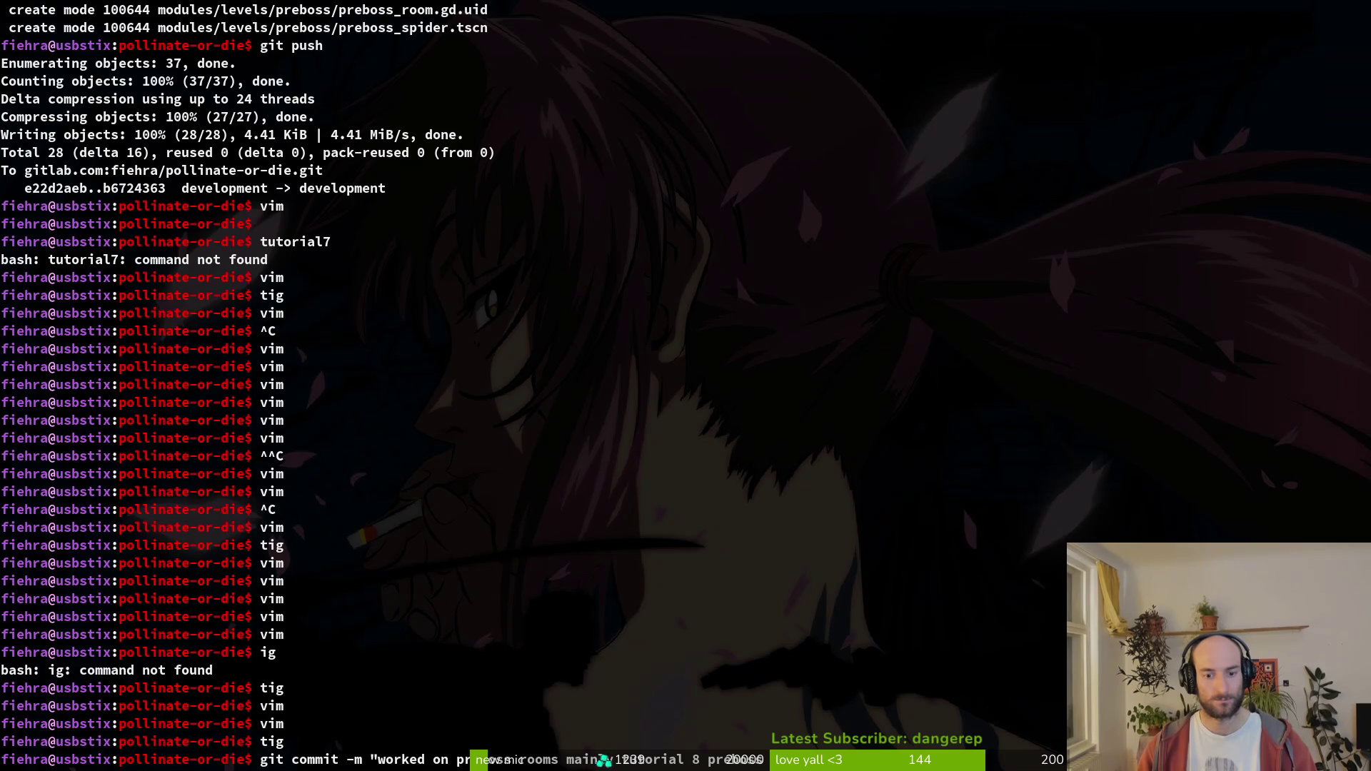
- Commit as 'worked on preboss rooms mainly tutorial 8 preboss hornet' and push to development
{"action": "key", "text": "Return"}
{"action": "type", "text": "git push"}
{"action": "key", "text": "Return"}
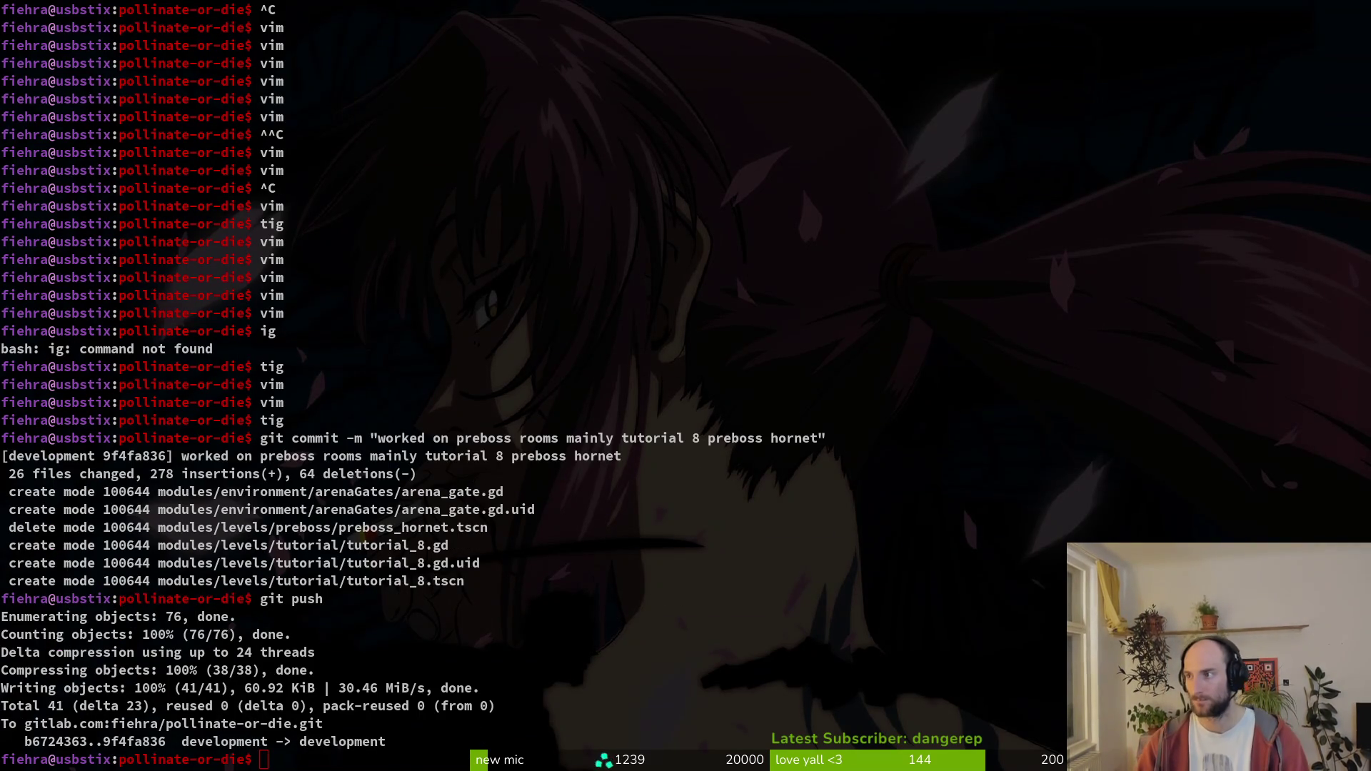
{"action": "key", "text": "alt+Tab"}
{"action": "left_click", "coordinate": [505, 379]}
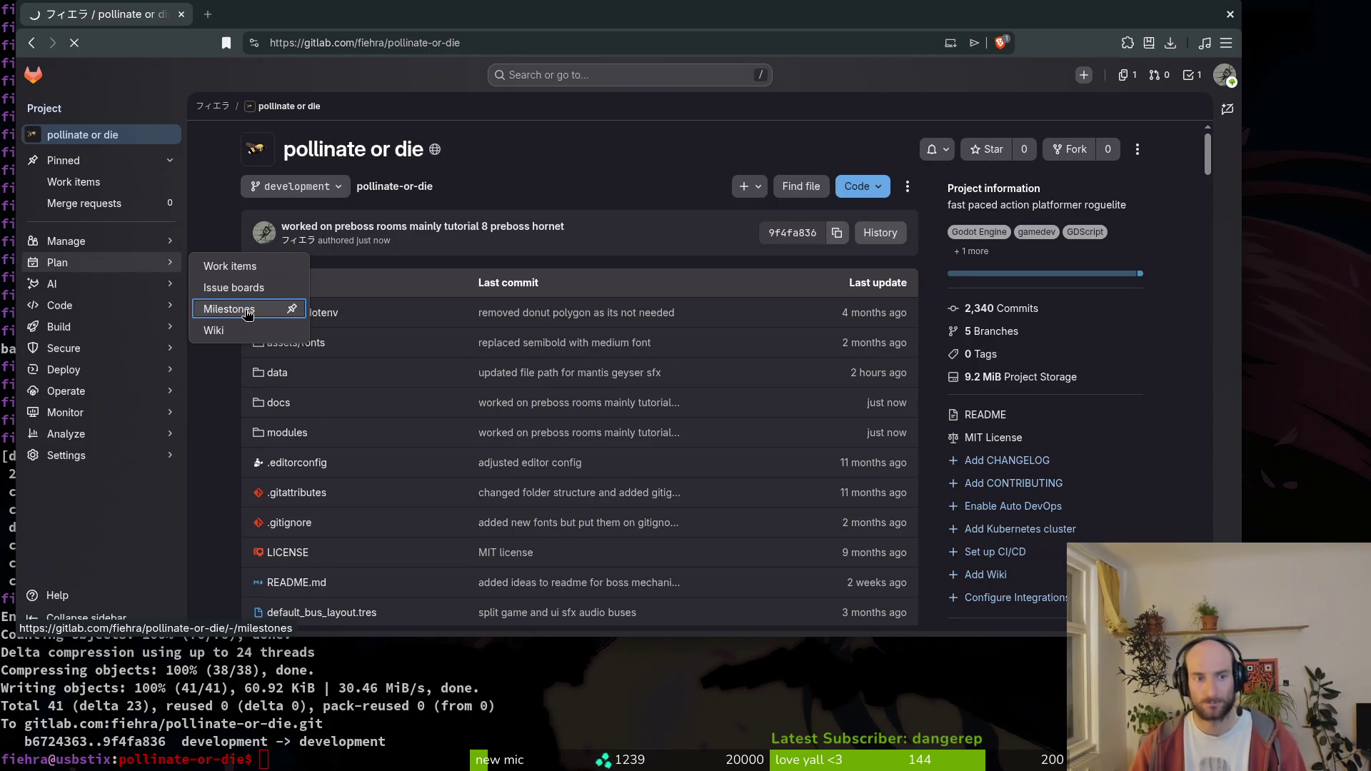
- In the steam nextfest demo milestone, close issue #975, the reflect skill translation update
{"action": "left_click", "coordinate": [285, 307]}
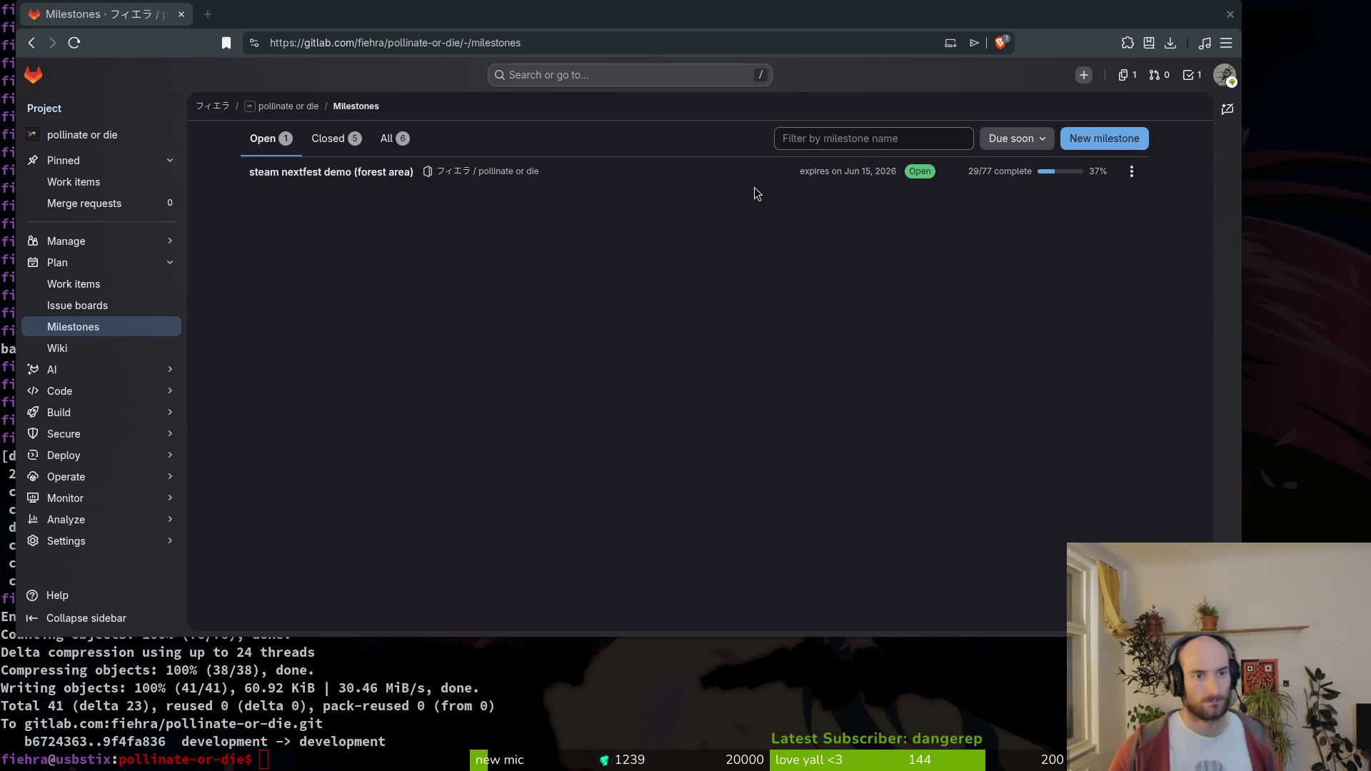
{"action": "left_click", "coordinate": [340, 179]}
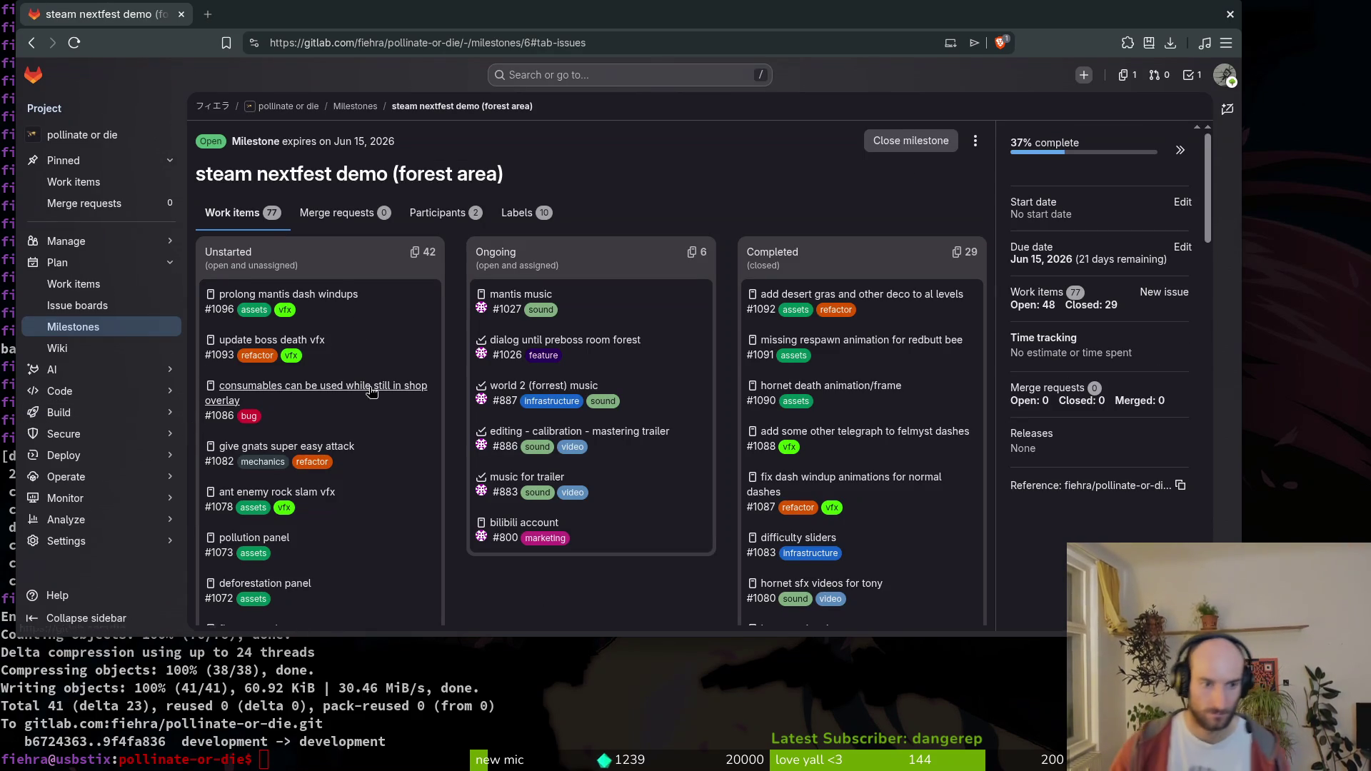
{"action": "scroll", "coordinate": [373, 417], "scroll_direction": "down", "scroll_amount": 2}
{"action": "scroll", "coordinate": [471, 532], "scroll_direction": "down", "scroll_amount": 3}
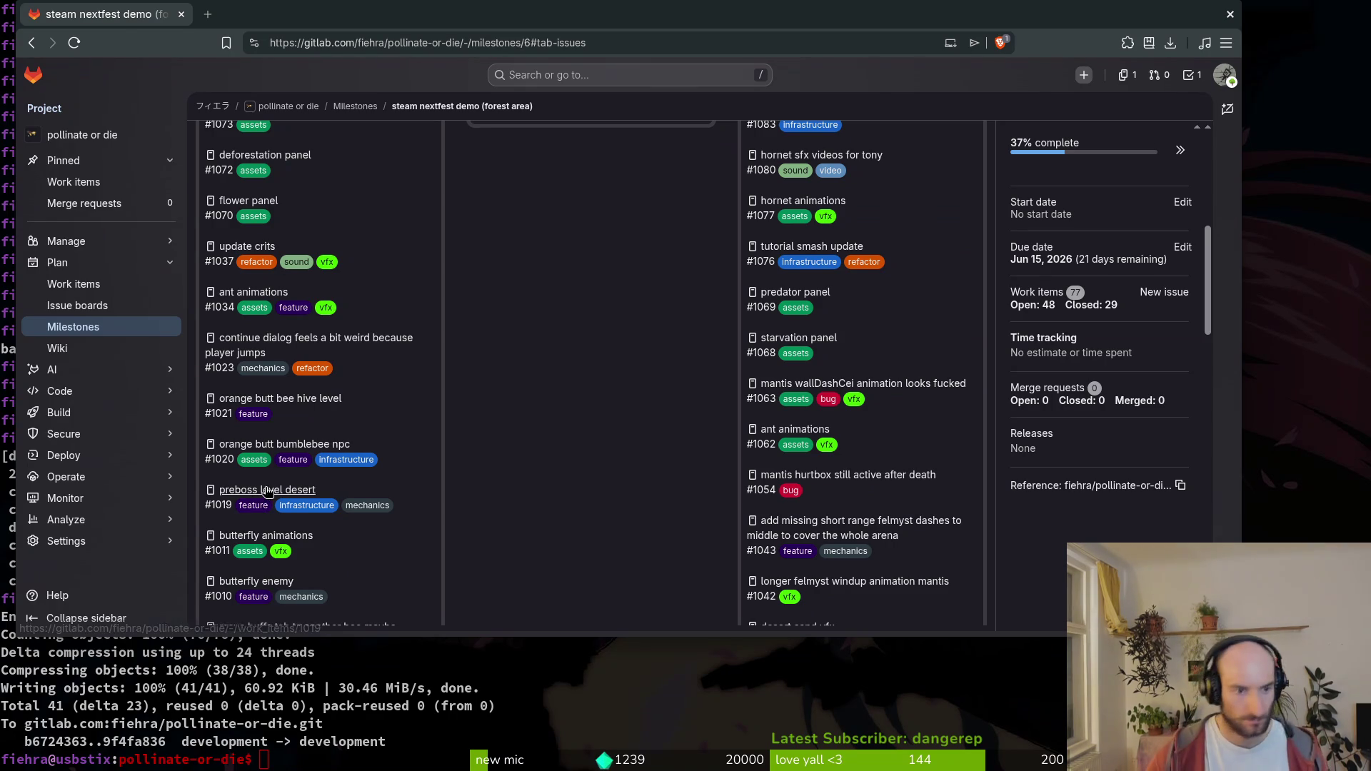
{"action": "scroll", "coordinate": [277, 496], "scroll_direction": "down", "scroll_amount": 3}
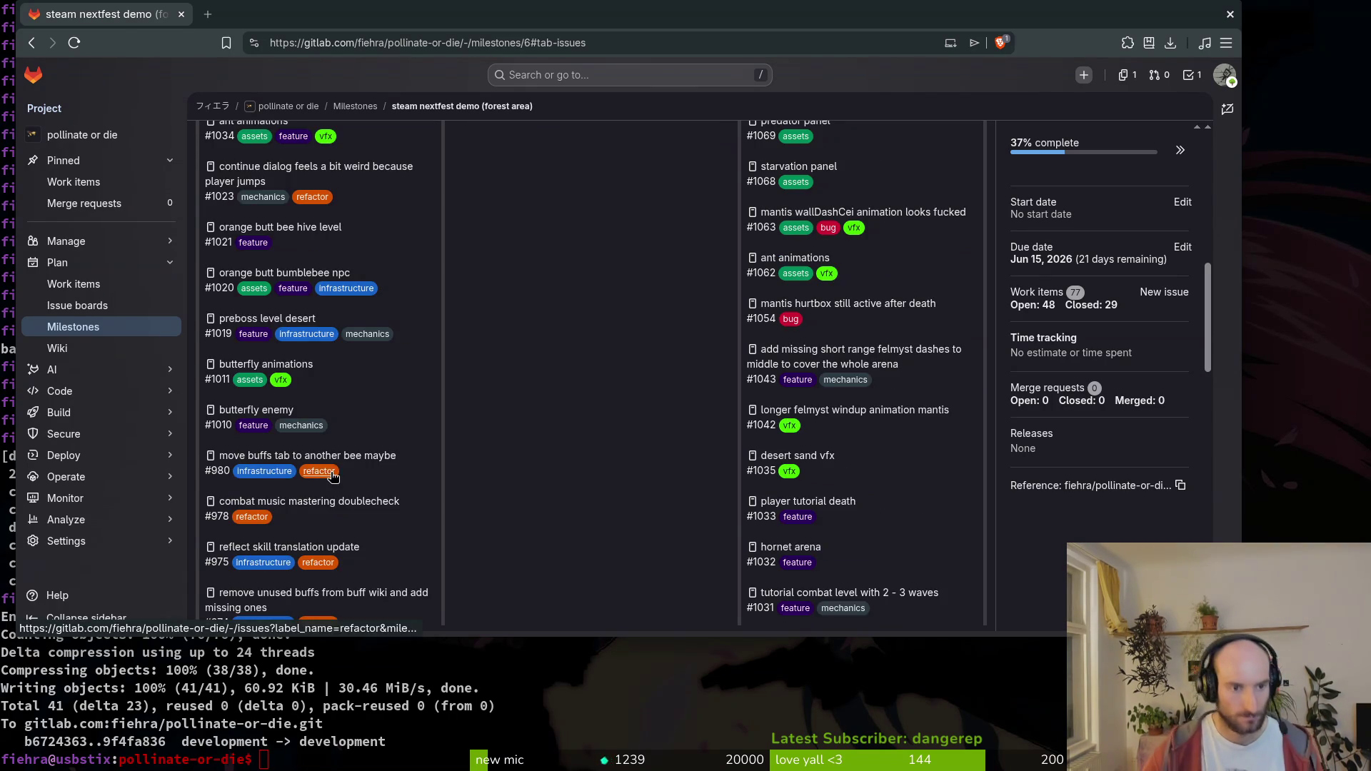
{"action": "scroll", "coordinate": [721, 302], "scroll_direction": "up", "scroll_amount": 8}
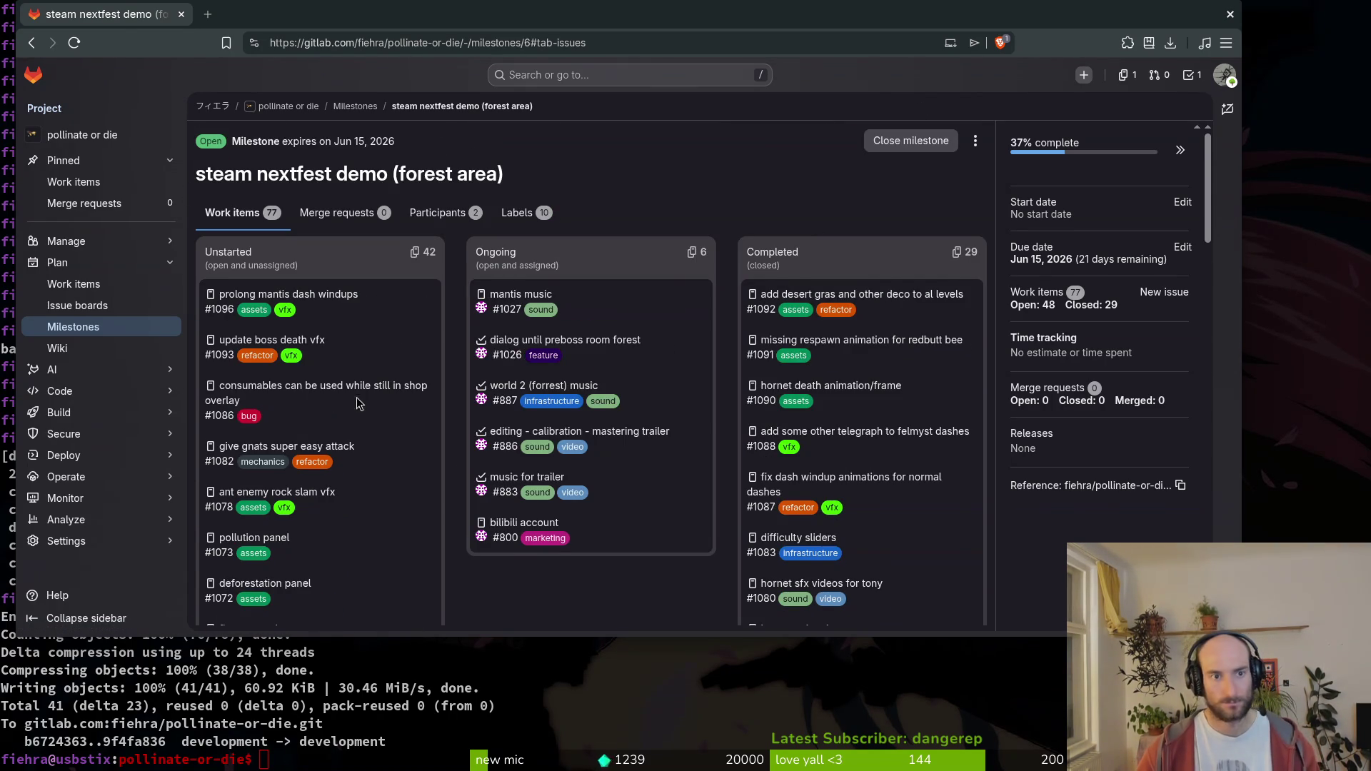
{"action": "scroll", "coordinate": [329, 500], "scroll_direction": "down", "scroll_amount": 10}
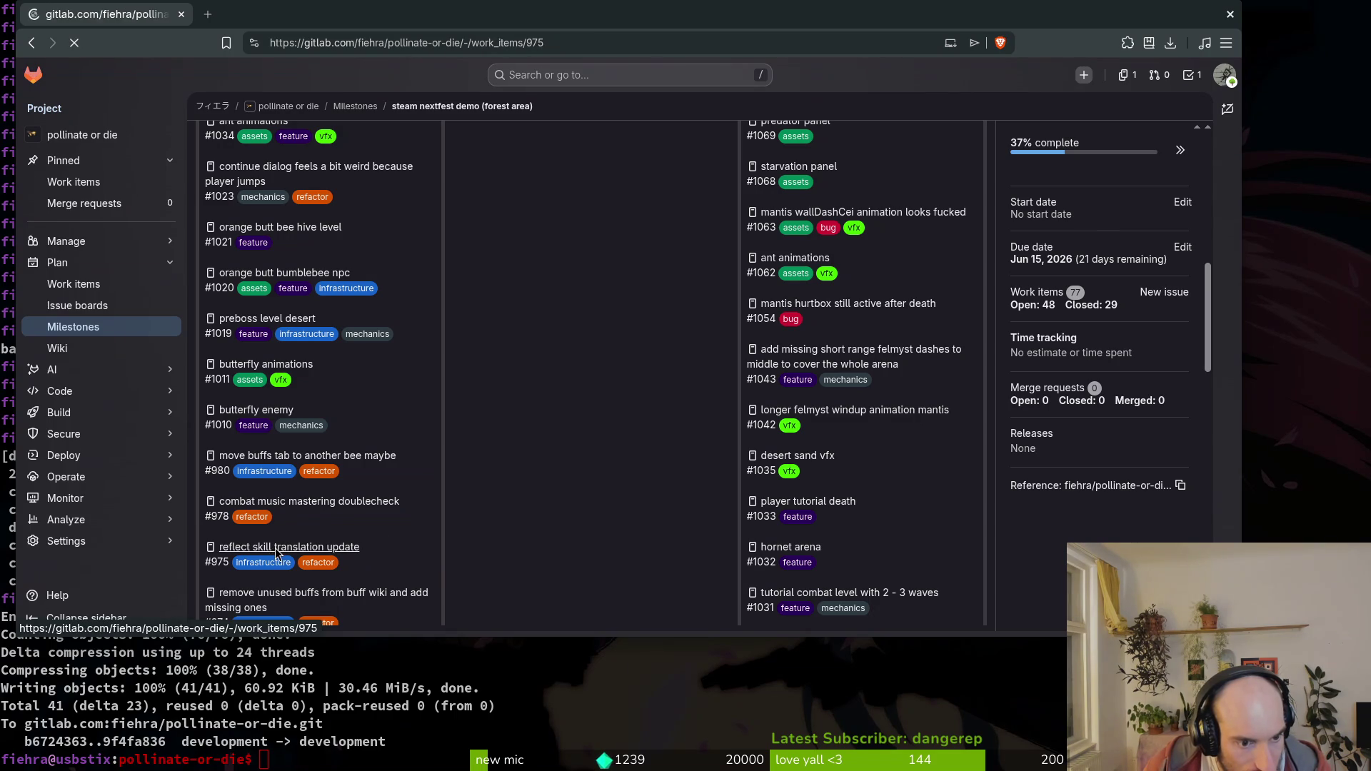
{"action": "left_click", "coordinate": [338, 596]}
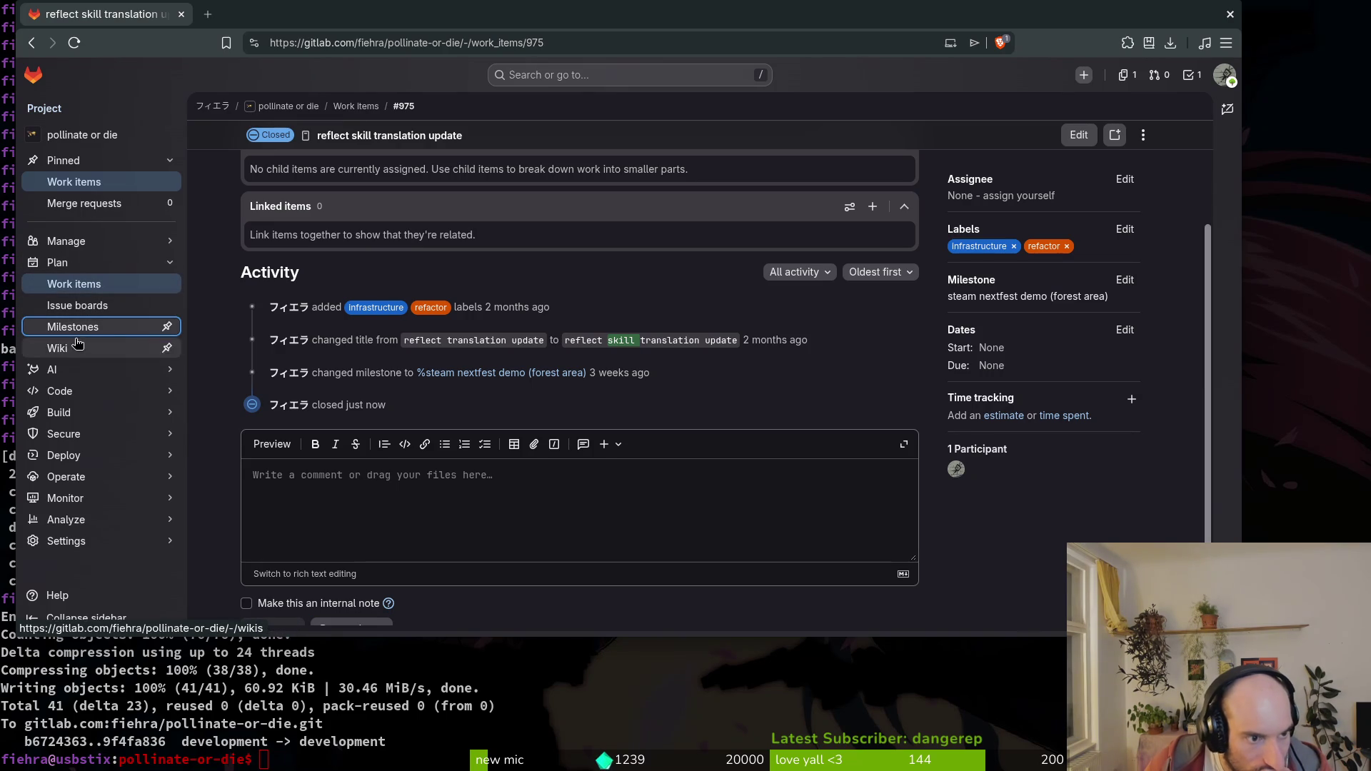
- Return to the steam nextfest demo milestone and open issue #971, prebake missing shaders, in a new tab
{"action": "left_click", "coordinate": [90, 327]}
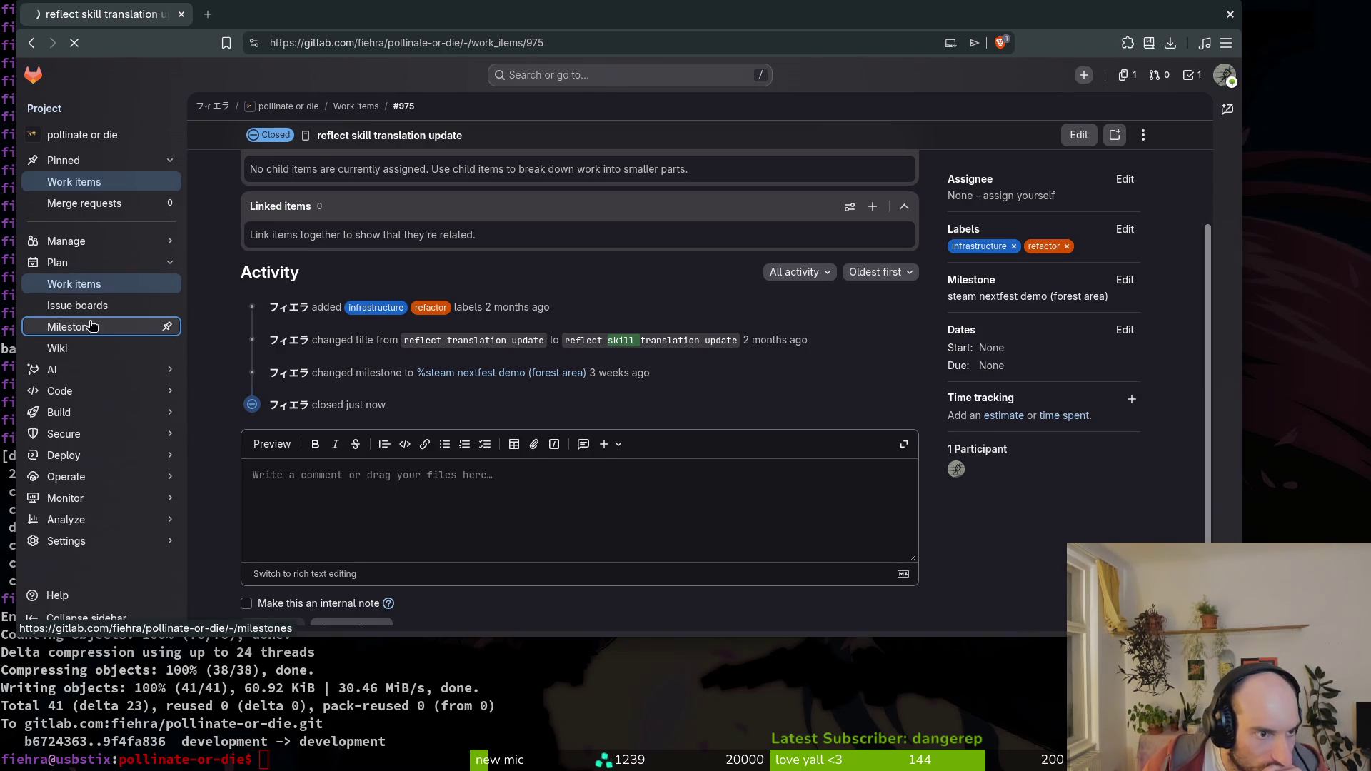
{"action": "left_click", "coordinate": [315, 173]}
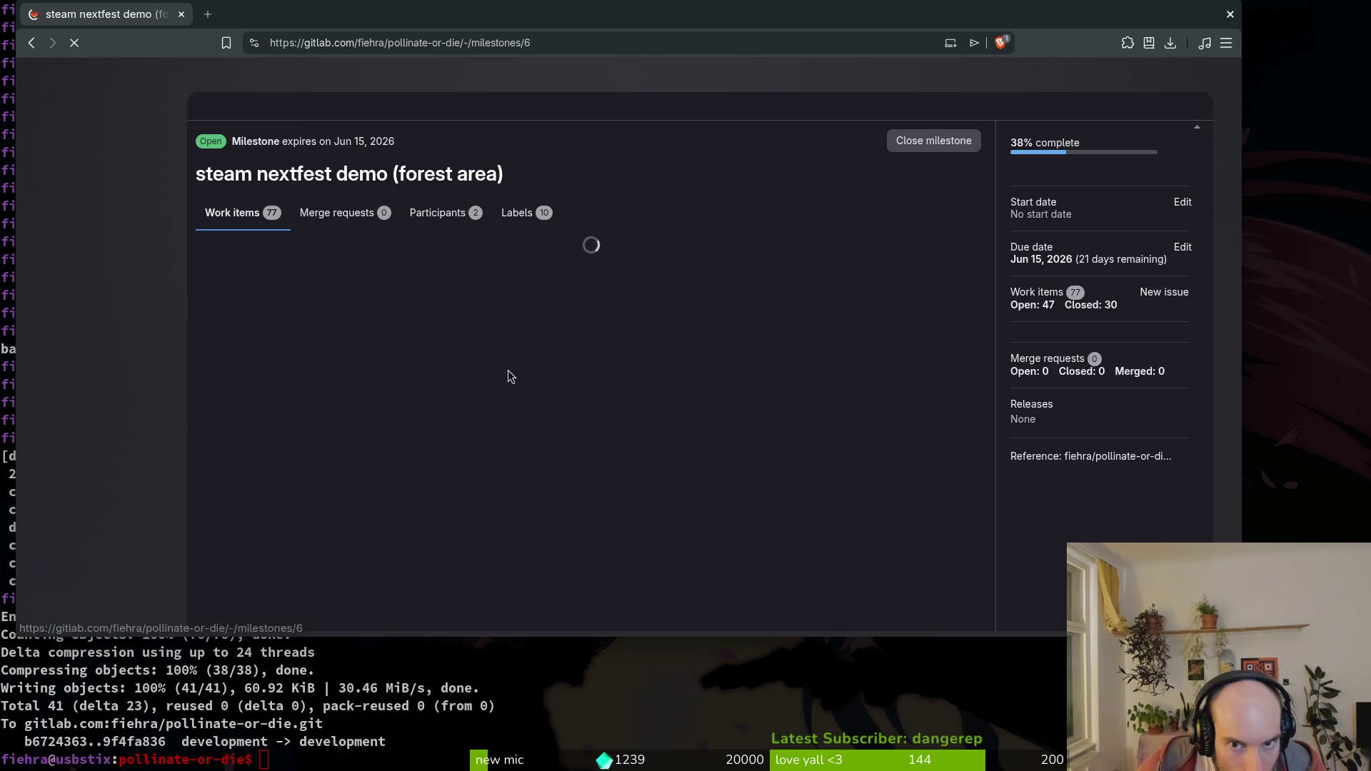
{"action": "scroll", "coordinate": [415, 528], "scroll_direction": "down", "scroll_amount": 5}
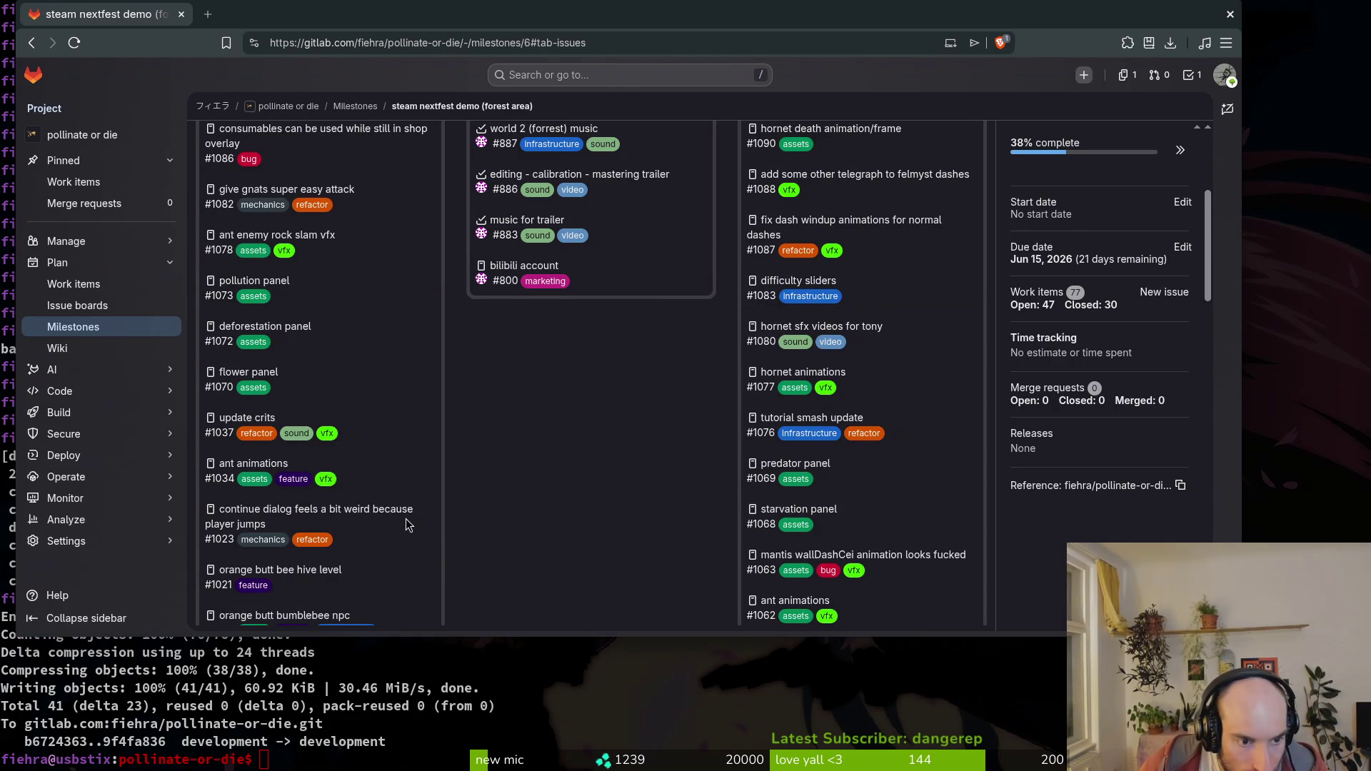
{"action": "scroll", "coordinate": [424, 514], "scroll_direction": "down", "scroll_amount": 1}
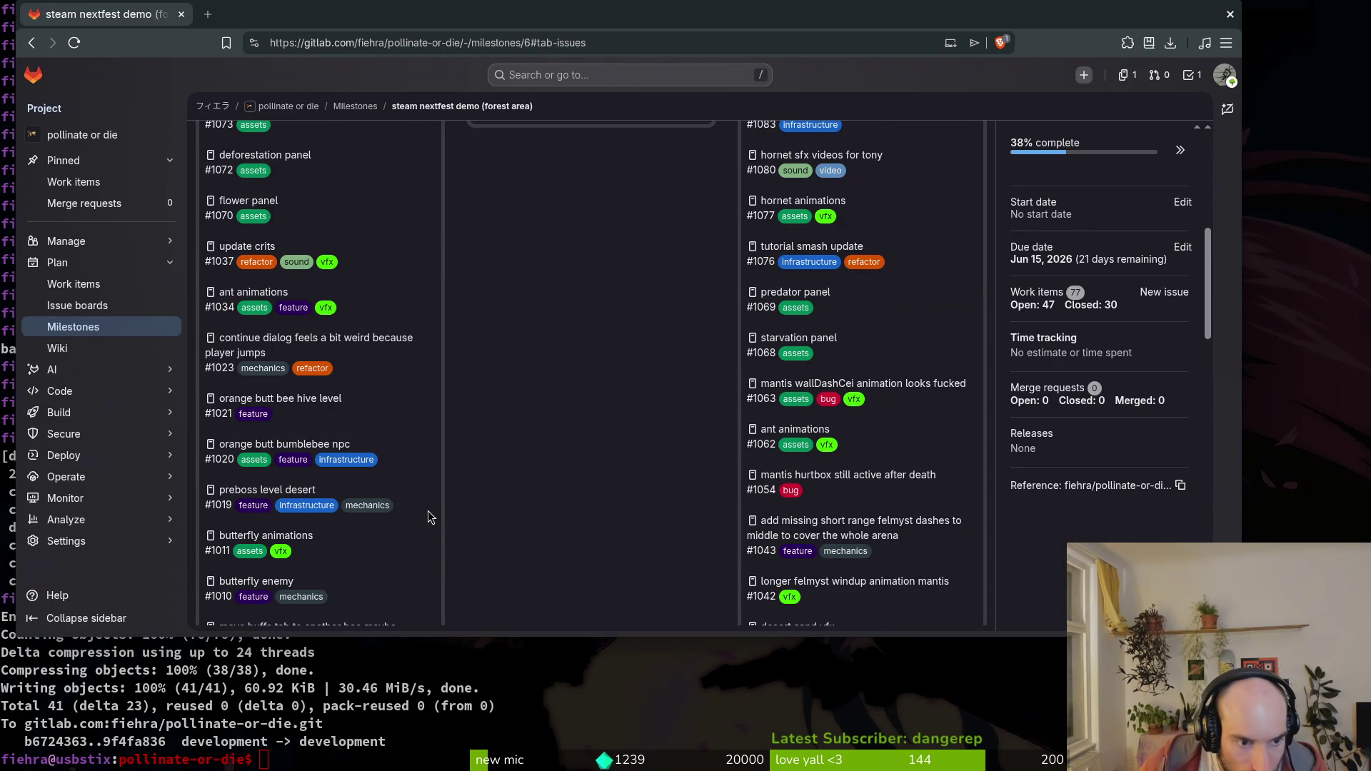
{"action": "scroll", "coordinate": [433, 525], "scroll_direction": "down", "scroll_amount": 1}
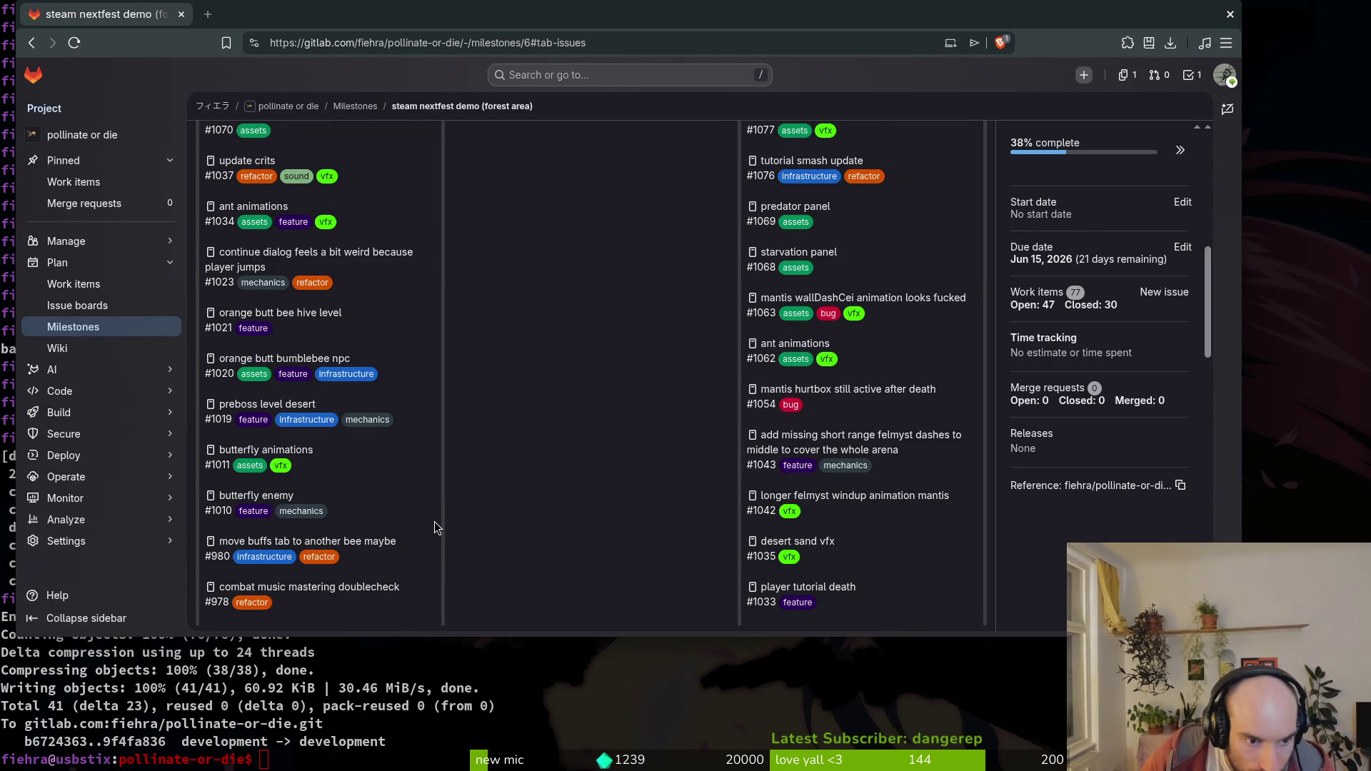
{"action": "scroll", "coordinate": [437, 527], "scroll_direction": "down", "scroll_amount": 1}
{"action": "scroll", "coordinate": [436, 478], "scroll_direction": "down", "scroll_amount": 2}
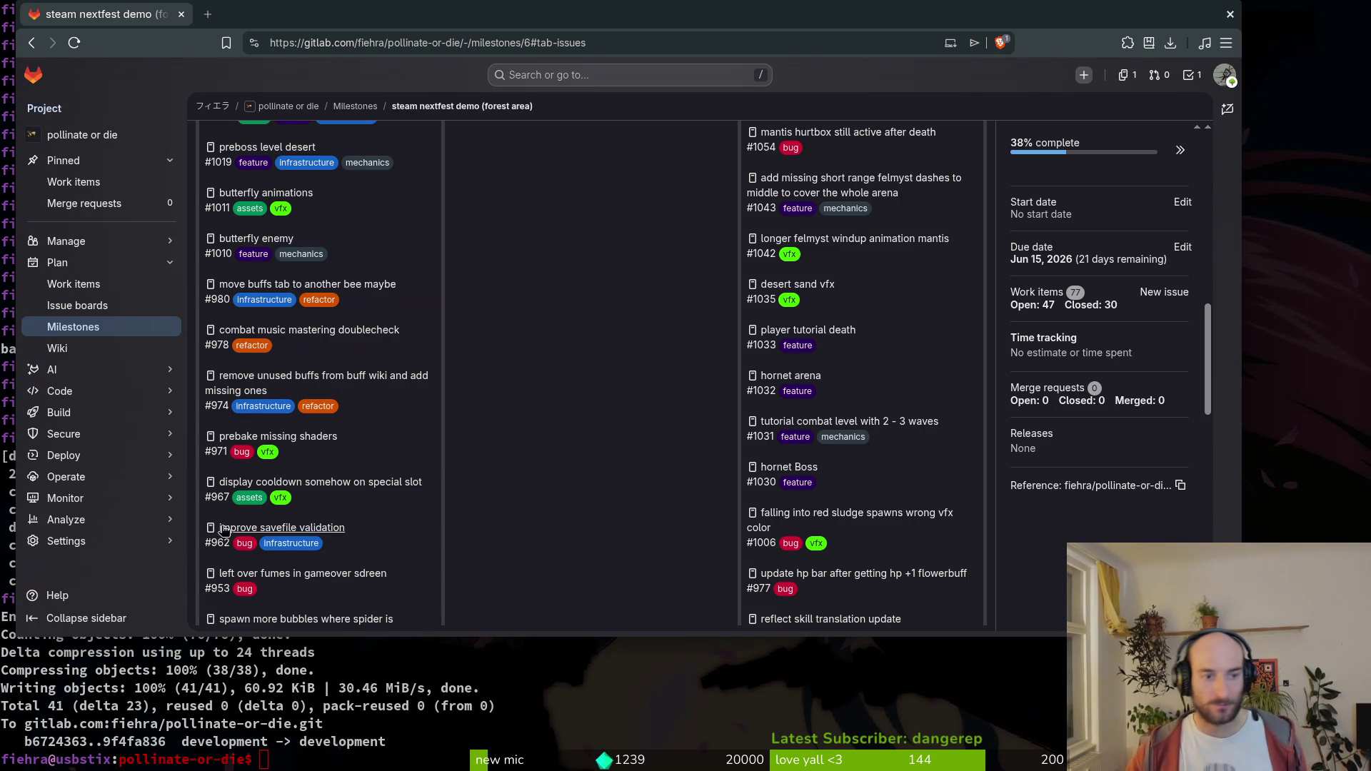
{"action": "middle_click", "coordinate": [286, 439]}
{"action": "left_click", "coordinate": [246, 14]}
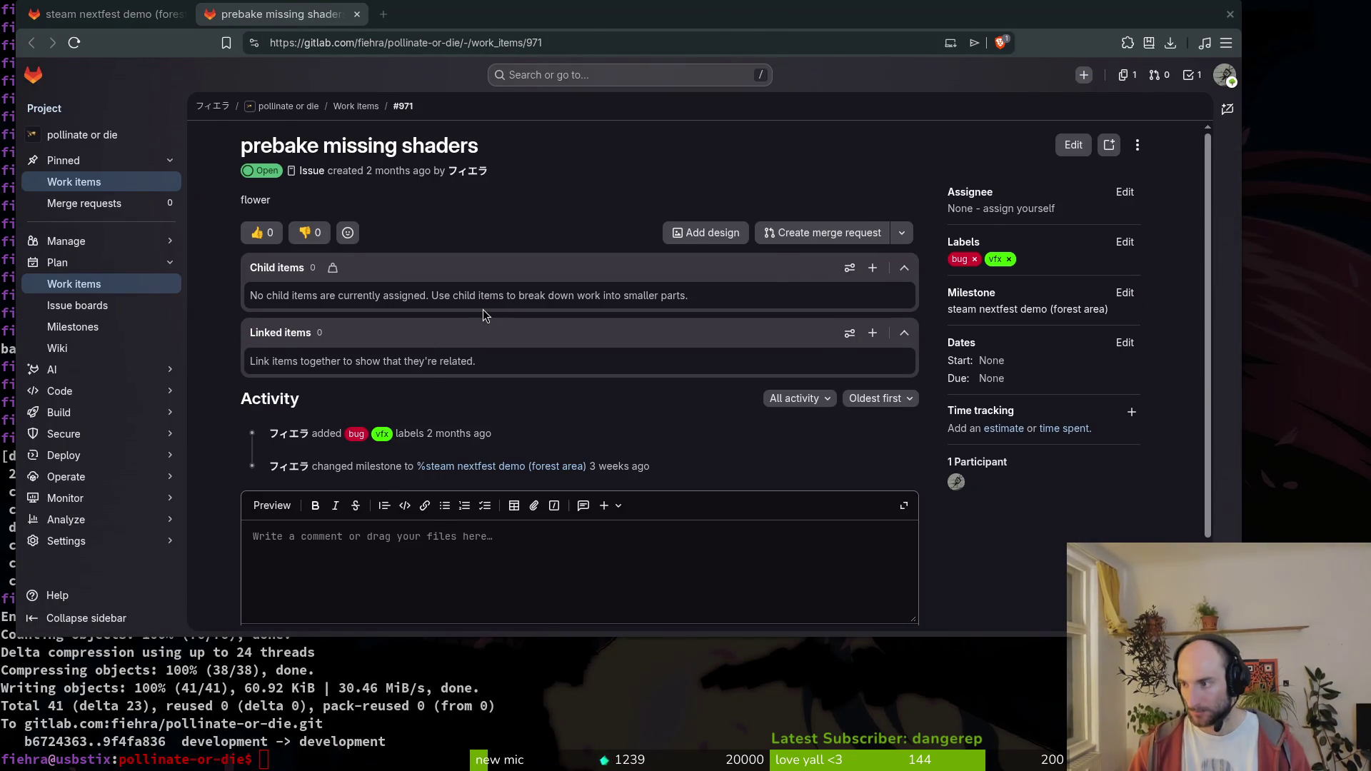
- In Godot, open aircutter_position_vfx.tres and the vfx.manager scene, and review the Every Effect list
{"action": "key", "text": "alt+Tab"}
{"action": "key", "text": "ctrl+shift+o"}
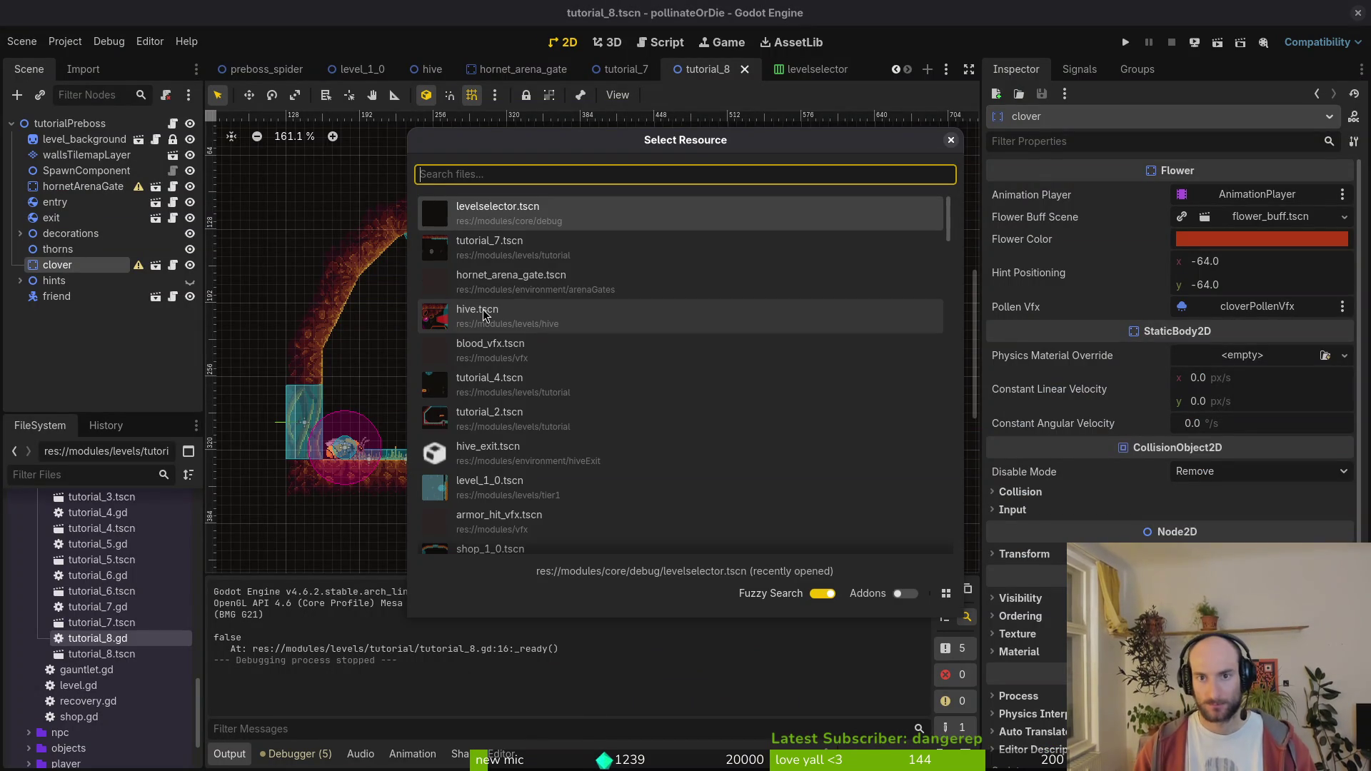
{"action": "type", "text": "aircutter"}
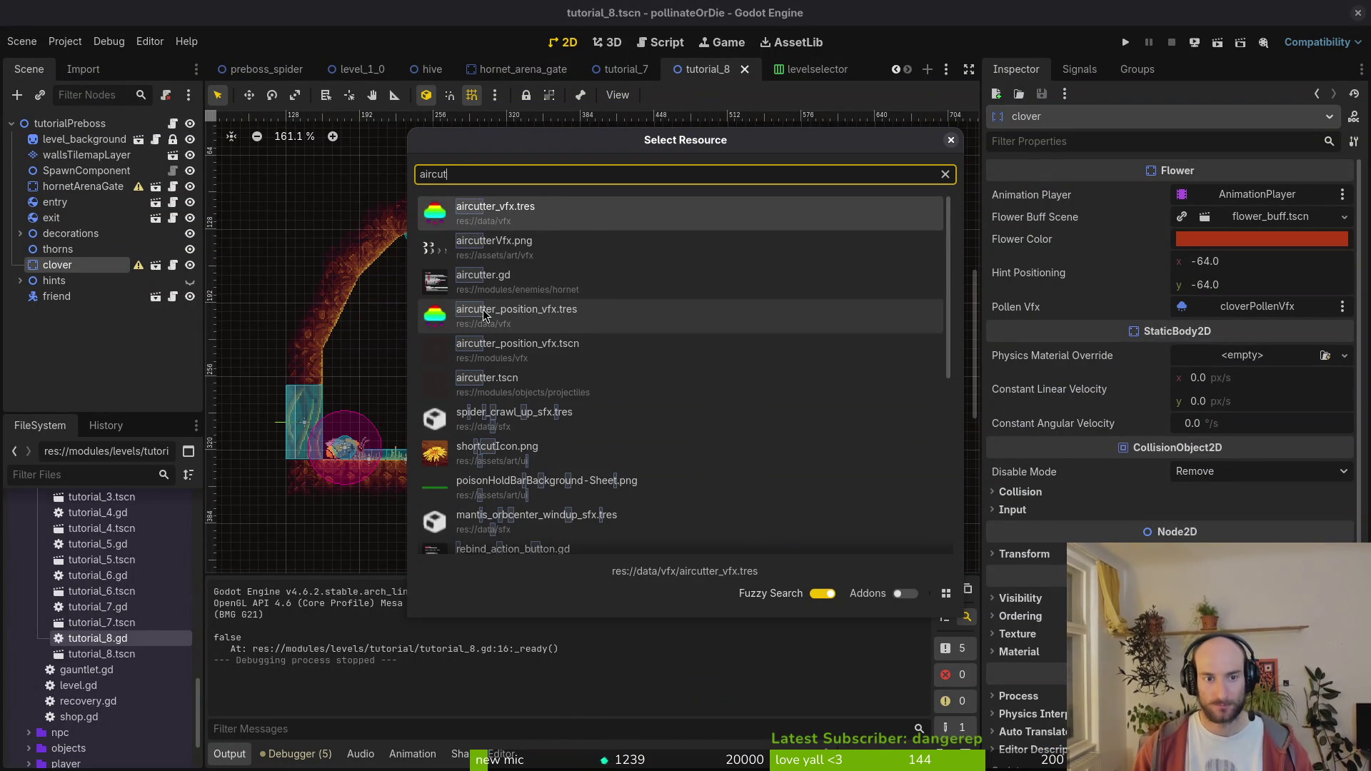
{"action": "double_click", "coordinate": [483, 315]}
{"action": "key", "text": "ctrl+shift+o"}
{"action": "type", "text": "vfx"}
{"action": "key", "text": "Return"}
{"action": "left_click", "coordinate": [62, 123]}
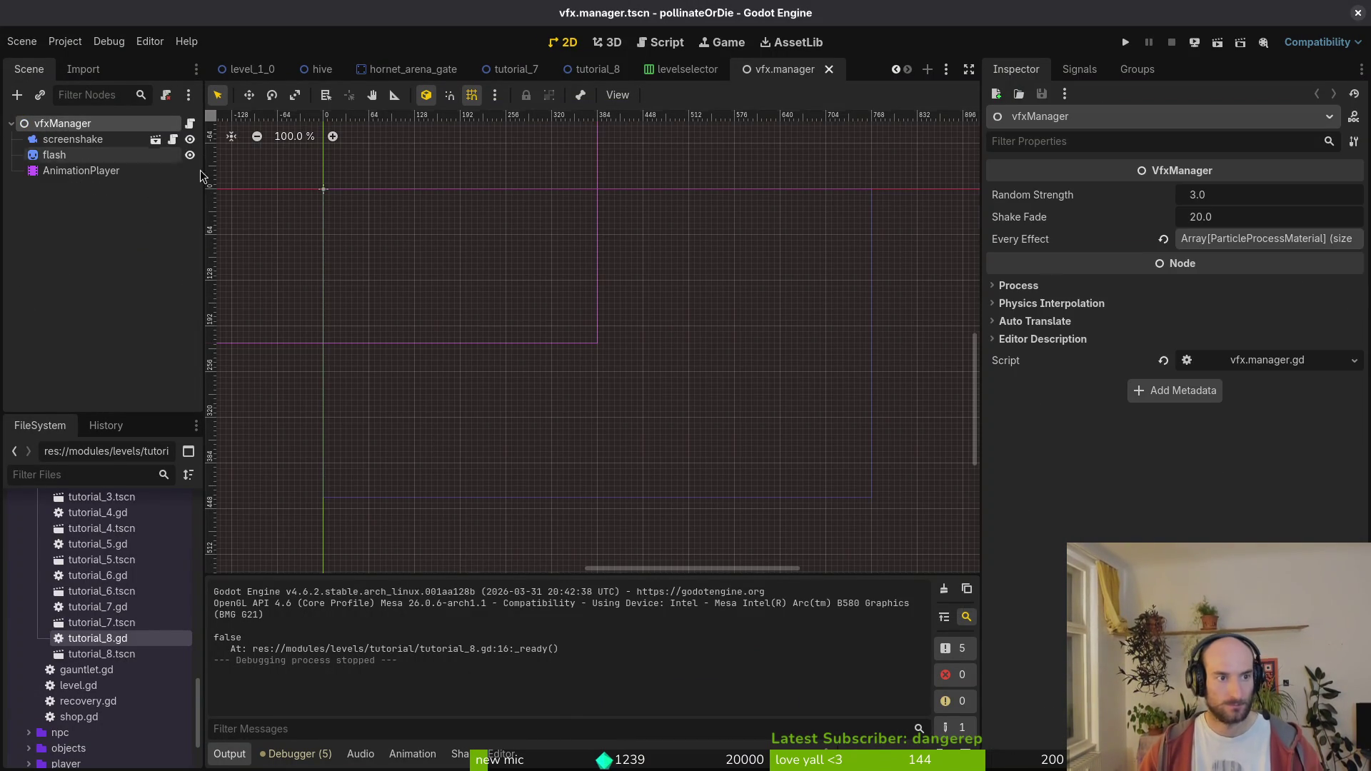
{"action": "left_click", "coordinate": [1236, 239]}
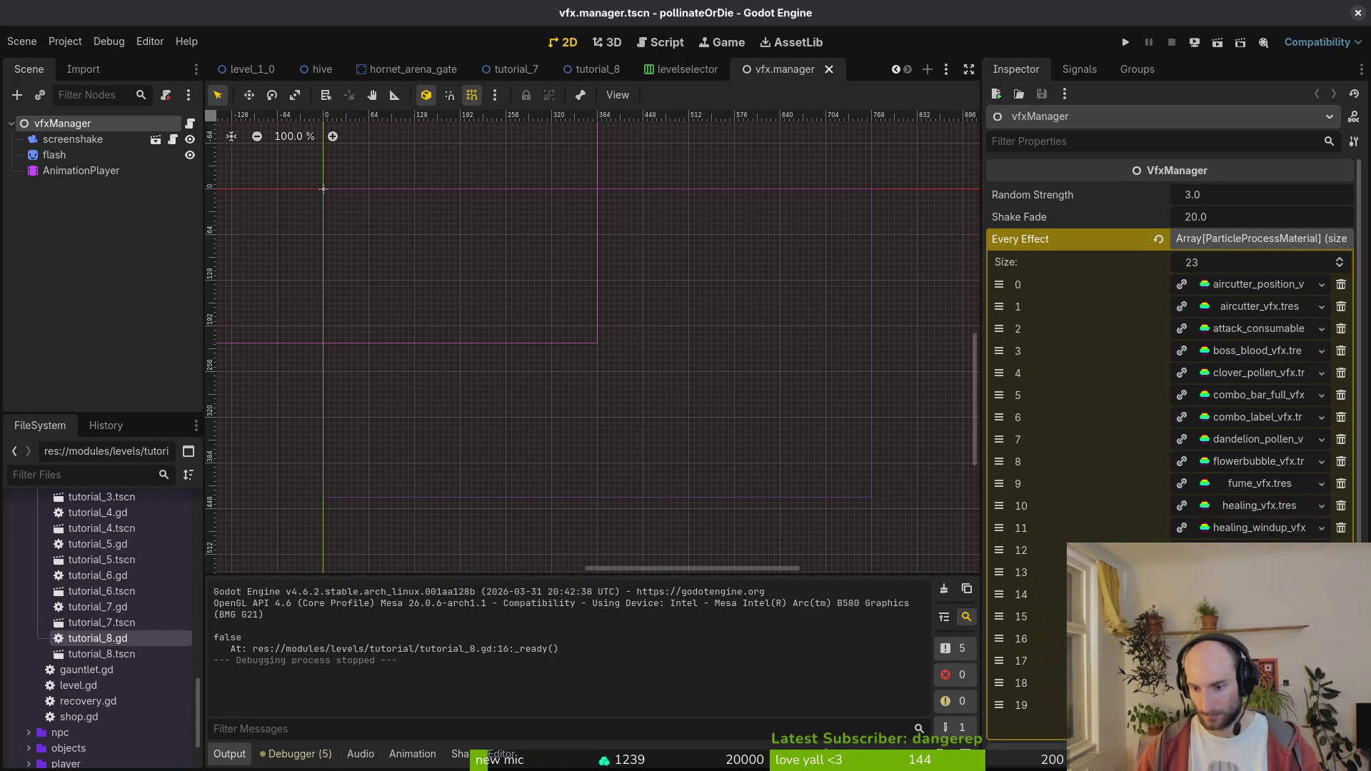
{"action": "left_click", "coordinate": [1212, 751]}
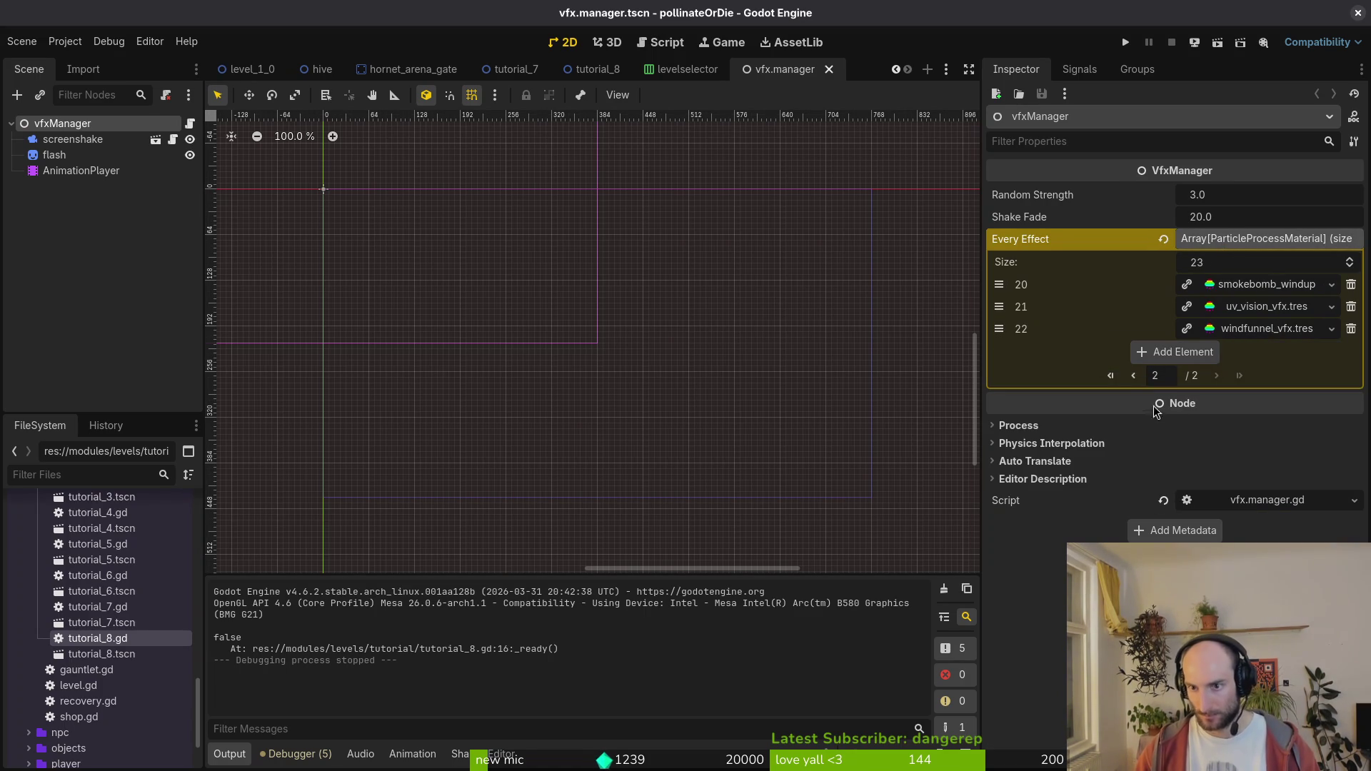
{"action": "left_click", "coordinate": [1135, 377]}
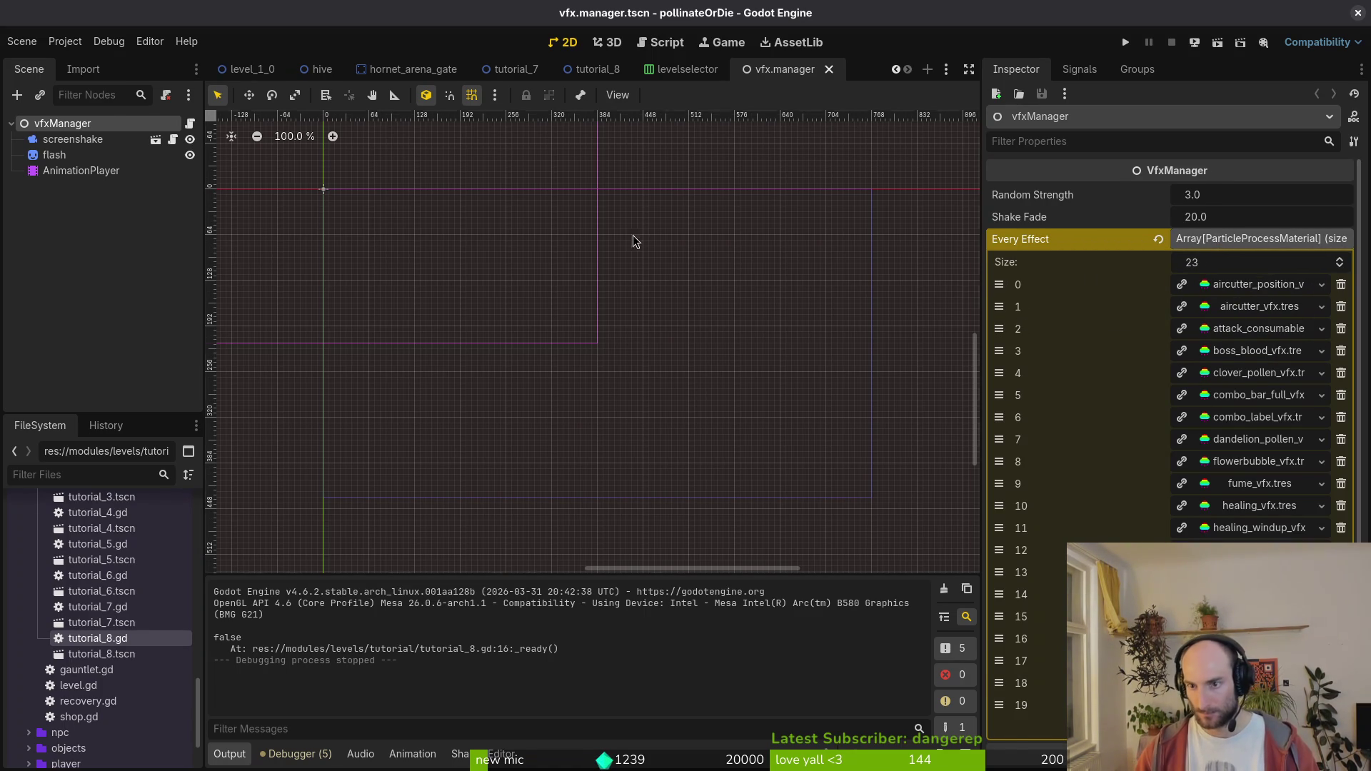
{"action": "left_click", "coordinate": [54, 156]}
- Close GitLab issue #971, prebake missing shaders, and close its tab
{"action": "key", "text": "alt+Tab"}
{"action": "scroll", "coordinate": [436, 572], "scroll_direction": "down", "scroll_amount": 3}
{"action": "left_click", "coordinate": [348, 593]}
{"action": "scroll", "coordinate": [640, 533], "scroll_direction": "up", "scroll_amount": 2}
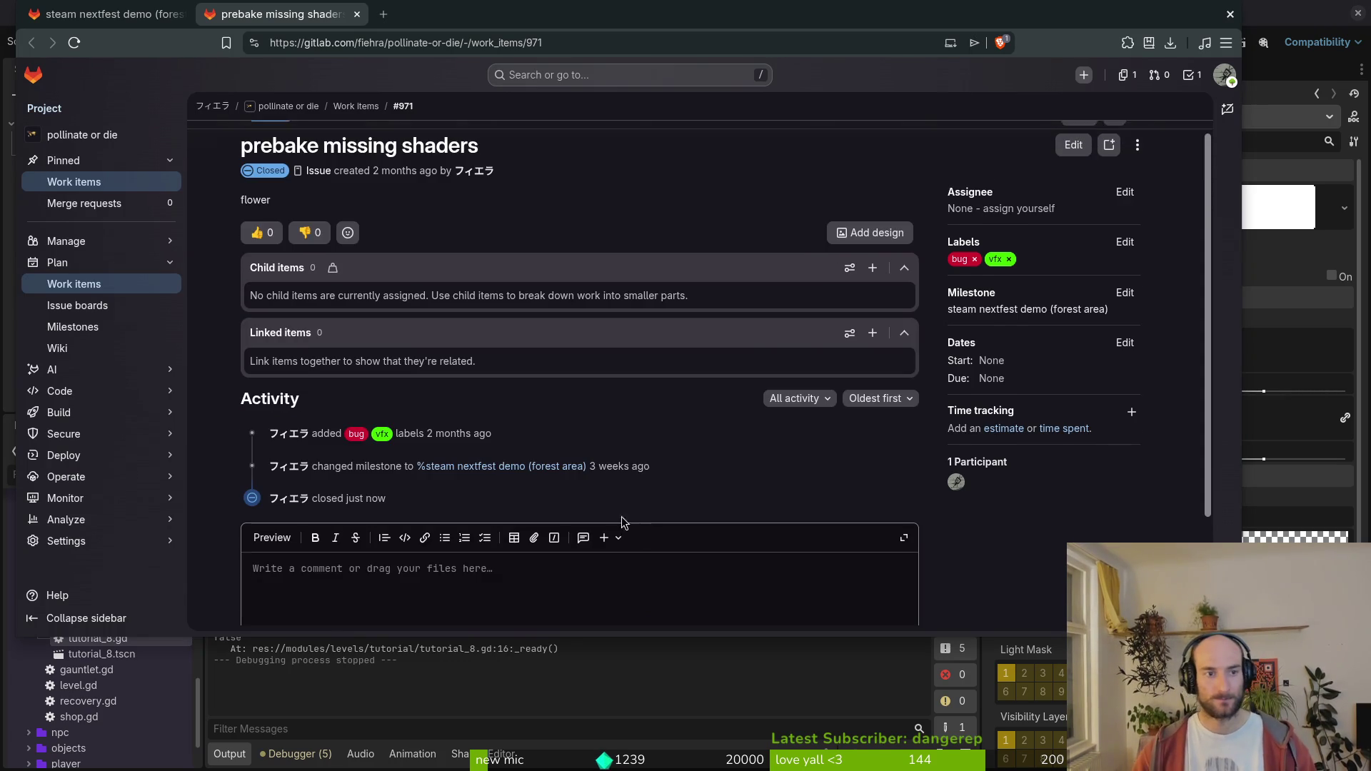
{"action": "key", "text": "ctrl+w"}
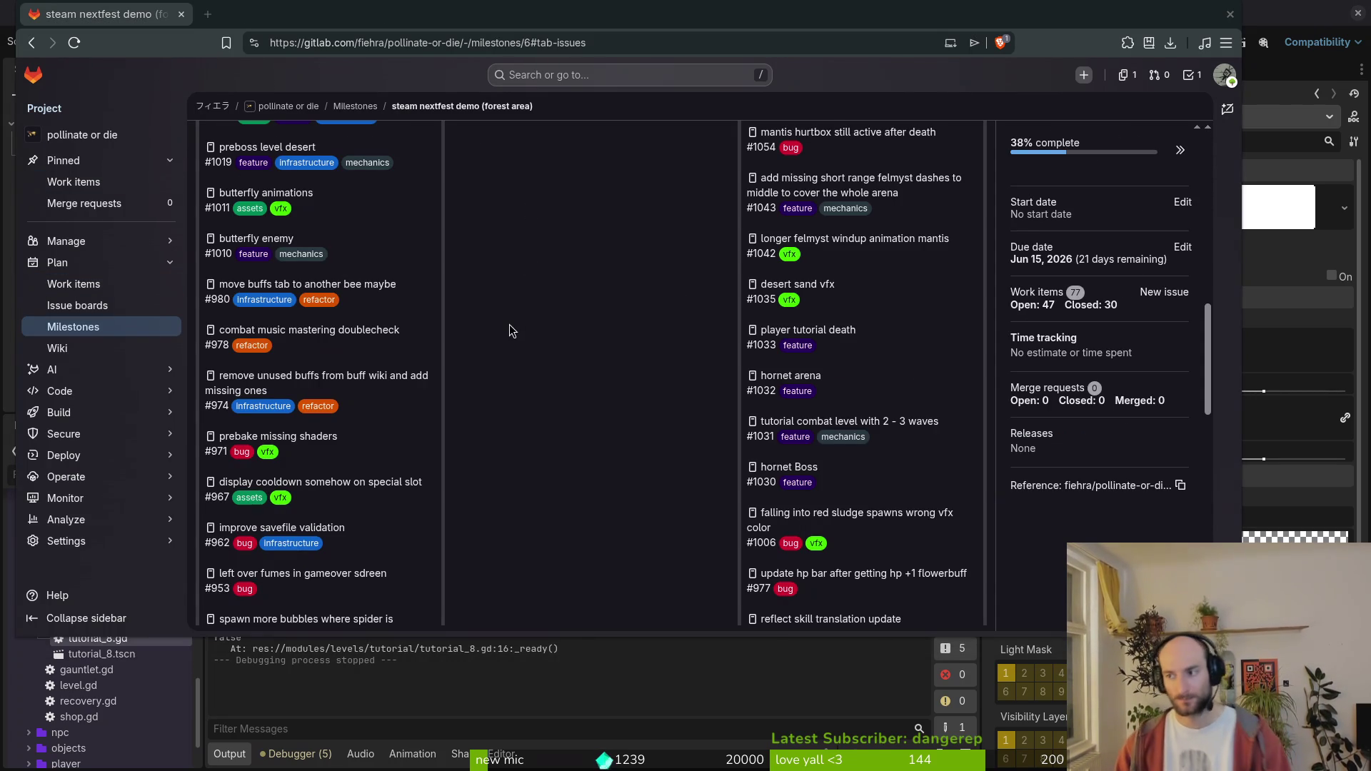
- Launch tig in the terminal to check for remaining changes
{"action": "key", "text": "alt+Tab"}
{"action": "type", "text": "tig"}
{"action": "key", "text": "Return"}
- Confirm in tig that only debug.helper.gd is unstaged, then run git push again
{"action": "key", "text": "s"}
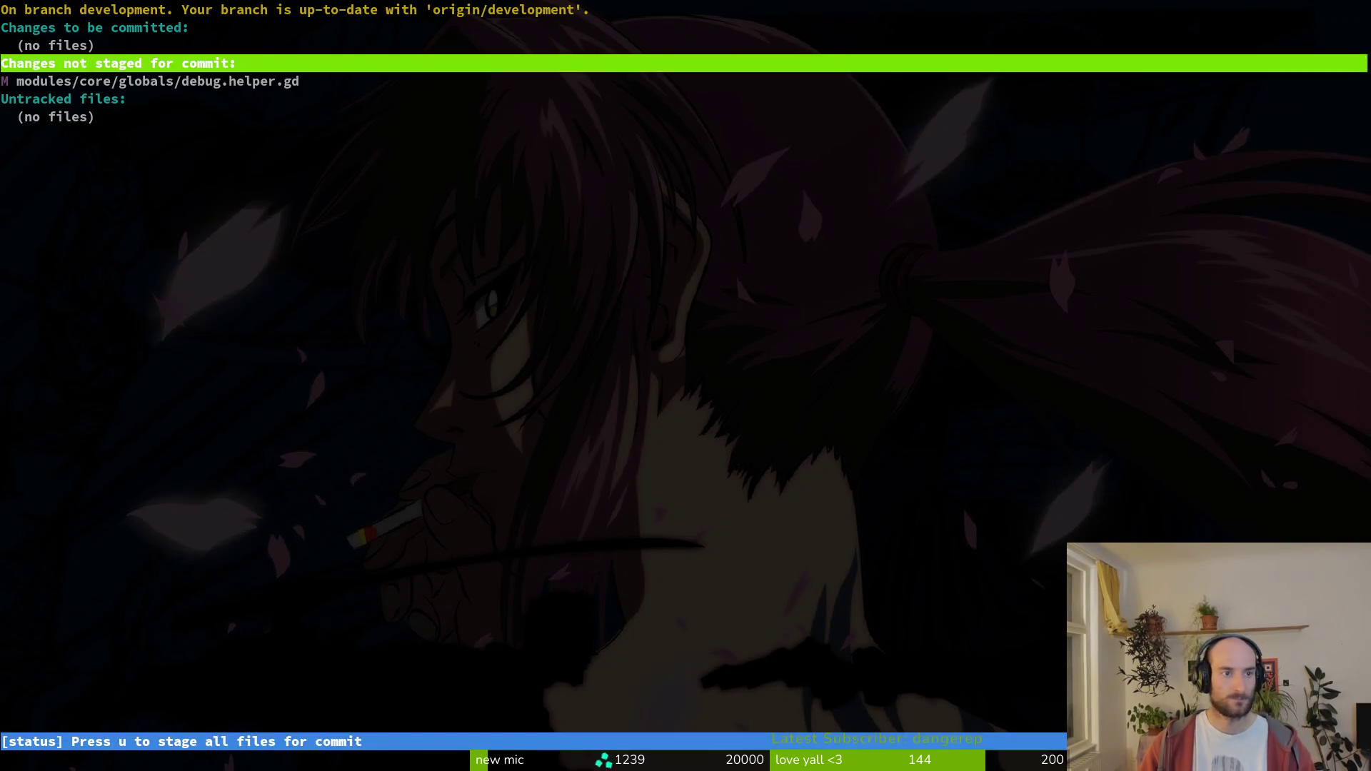
{"action": "key", "text": "q"}
{"action": "key", "text": "q"}
{"action": "key", "text": "alt+Tab"}
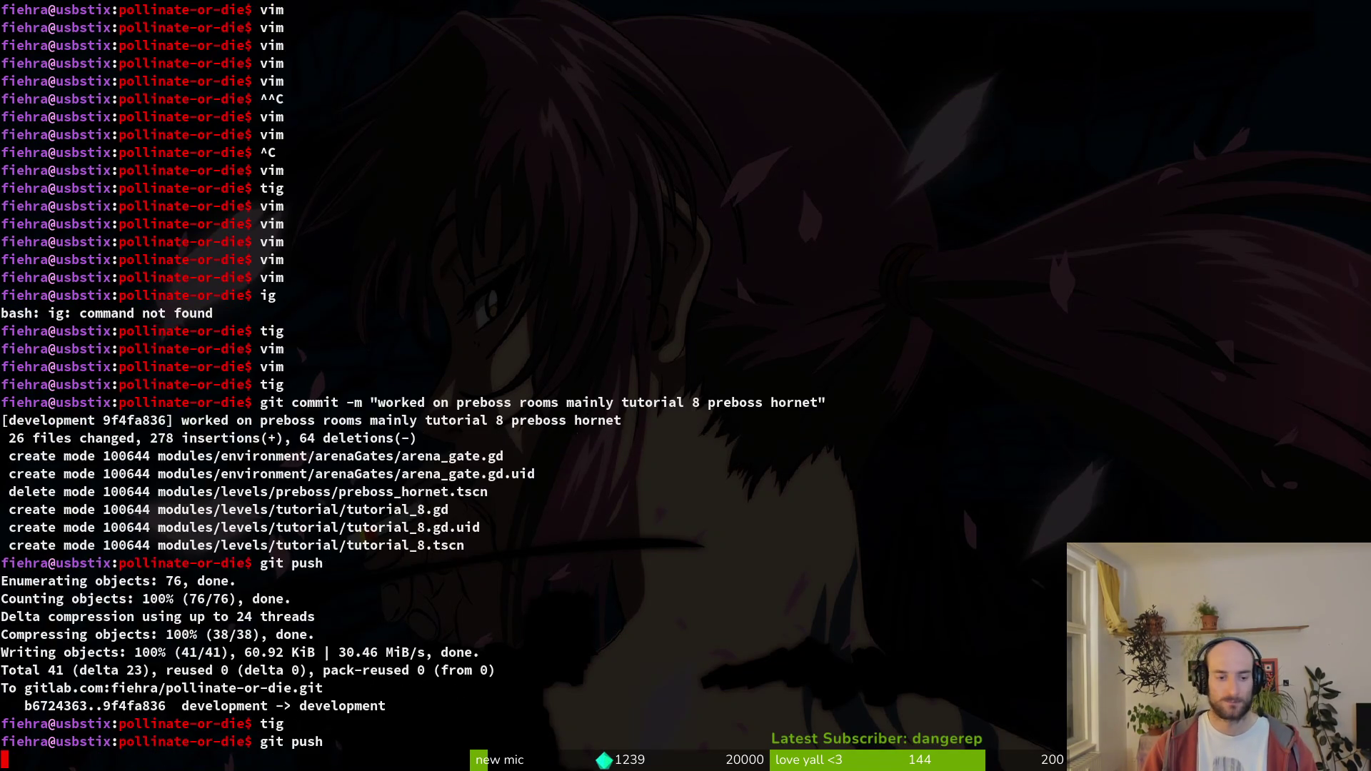
{"action": "key", "text": "alt+Tab"}
{"action": "key", "text": "Return"}
- List the local branches and force-delete the mantis branch
{"action": "type", "text": "git "}
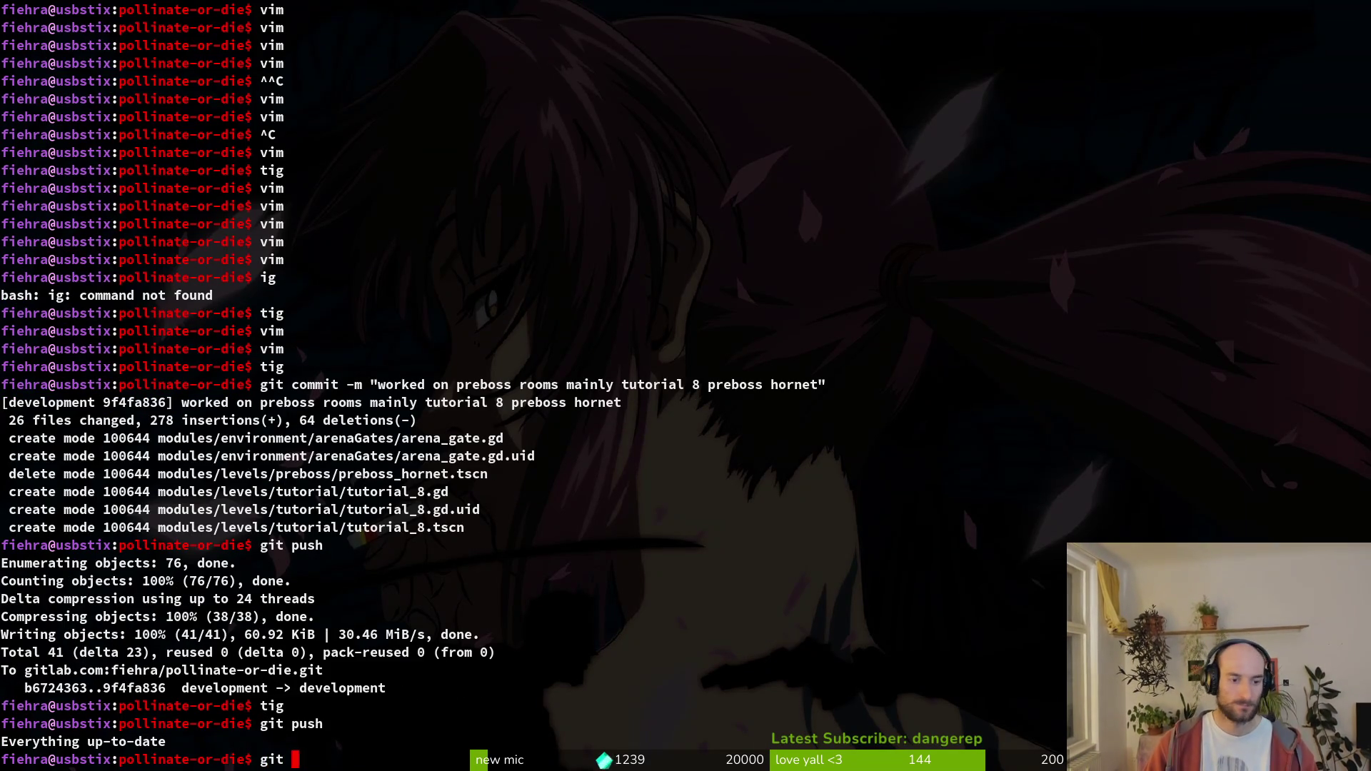
{"action": "type", "text": "brancvh"}
{"action": "key", "text": "Return"}
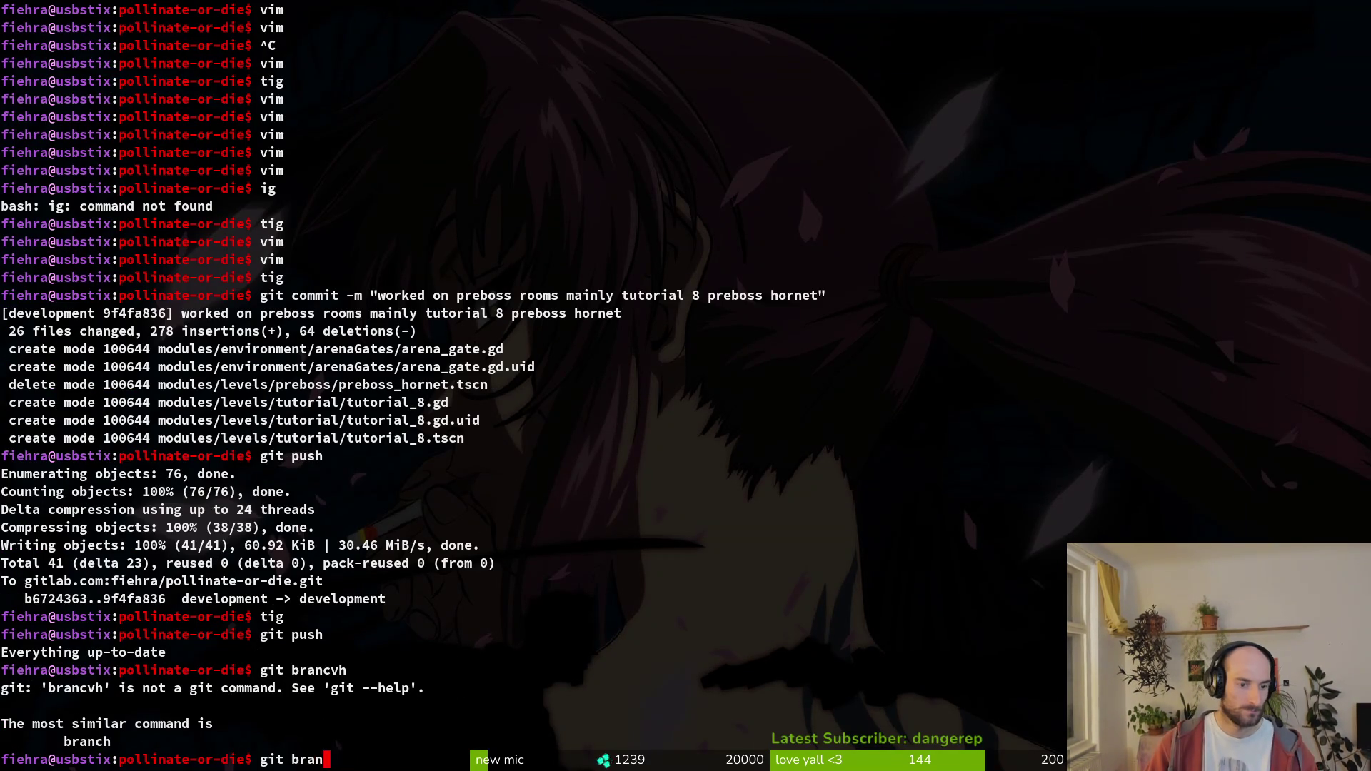
{"action": "type", "text": "ch"}
{"action": "key", "text": "Return"}
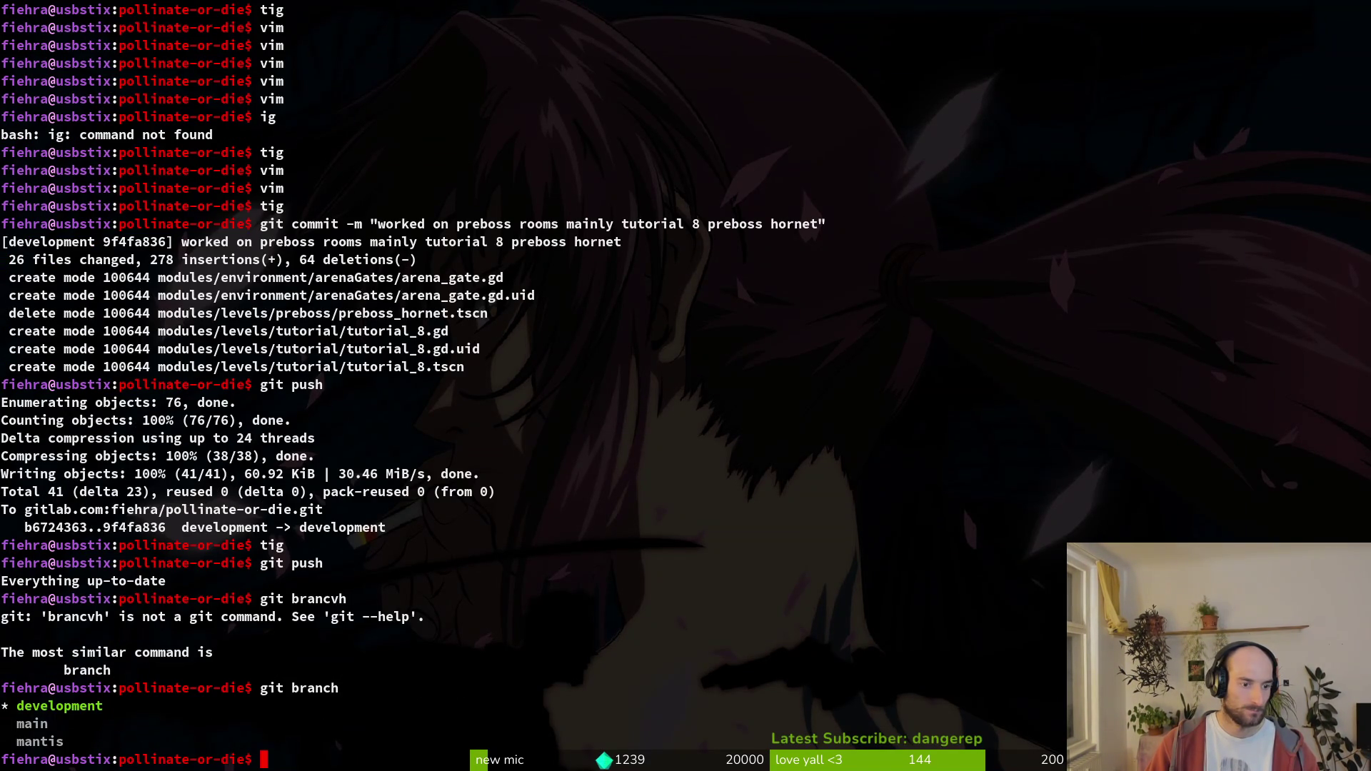
{"action": "type", "text": "git branch -D mantis"}
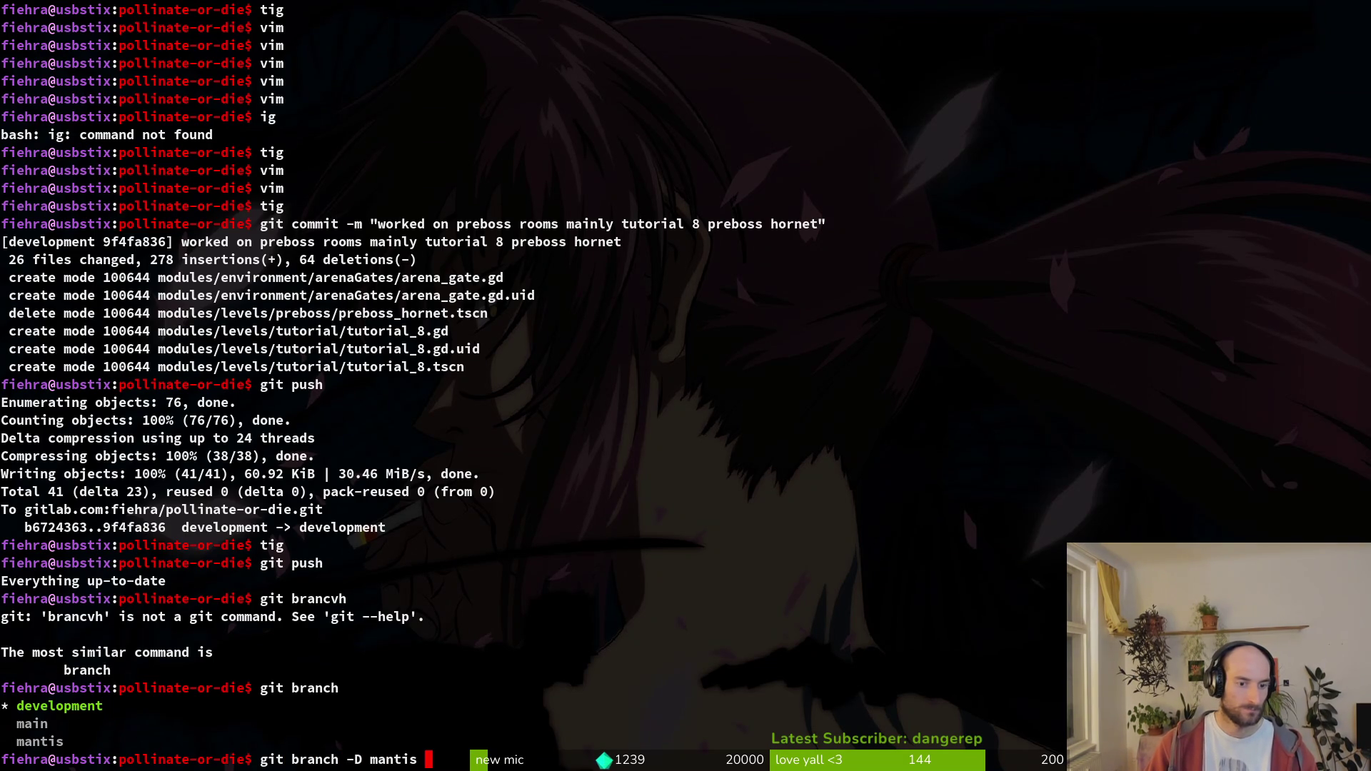
{"action": "key", "text": "Return"}
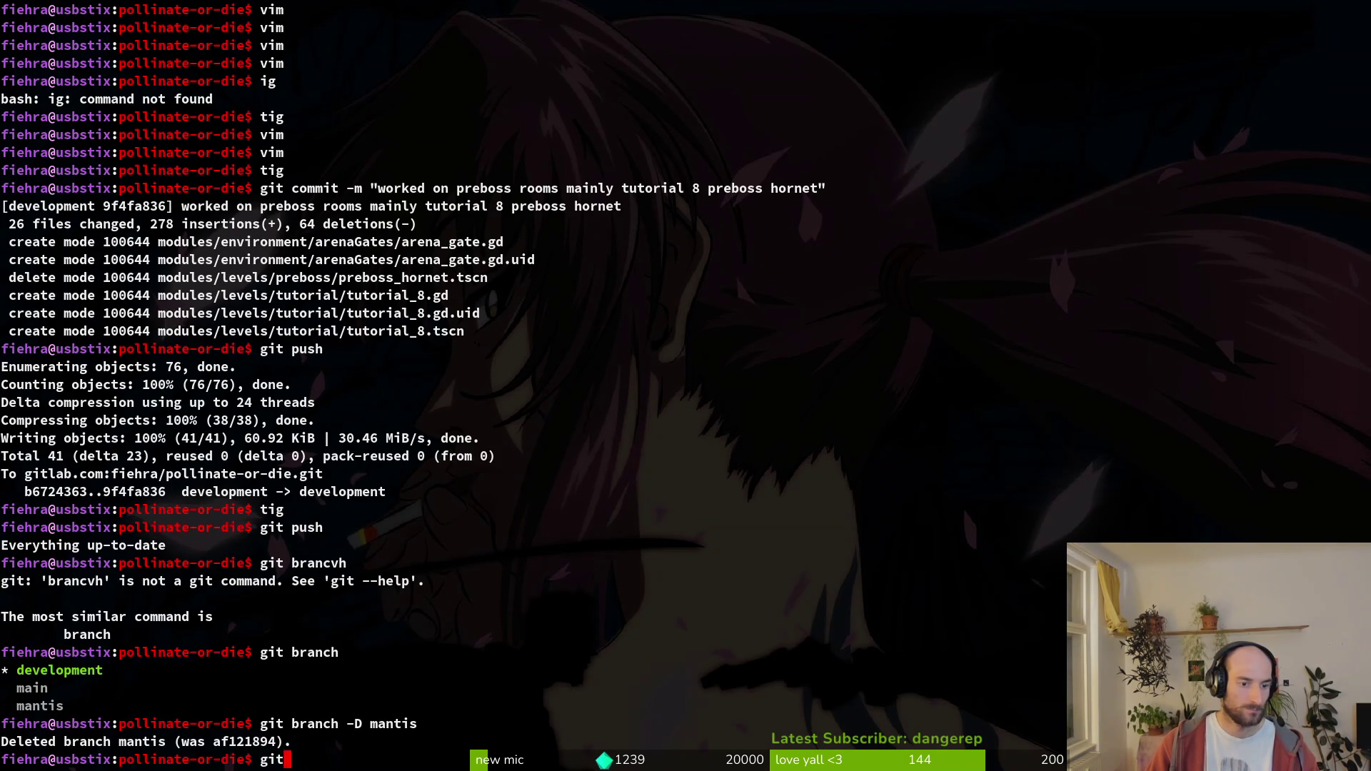
{"action": "key", "text": "super+b"}
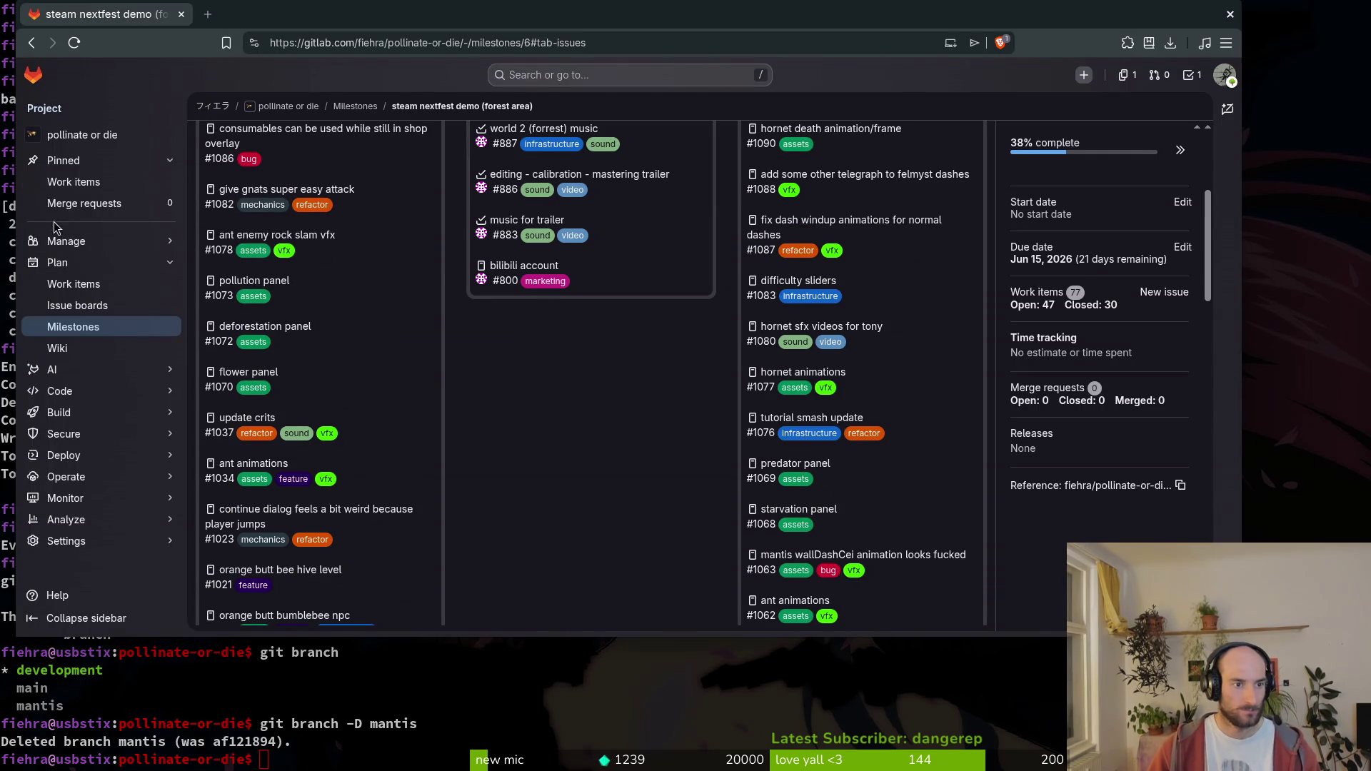
- On the Branches page, delete spiderdeath, keybinds and special-abilities through each branch's Delete branch option
{"action": "mouse_move", "coordinate": [71, 391]}
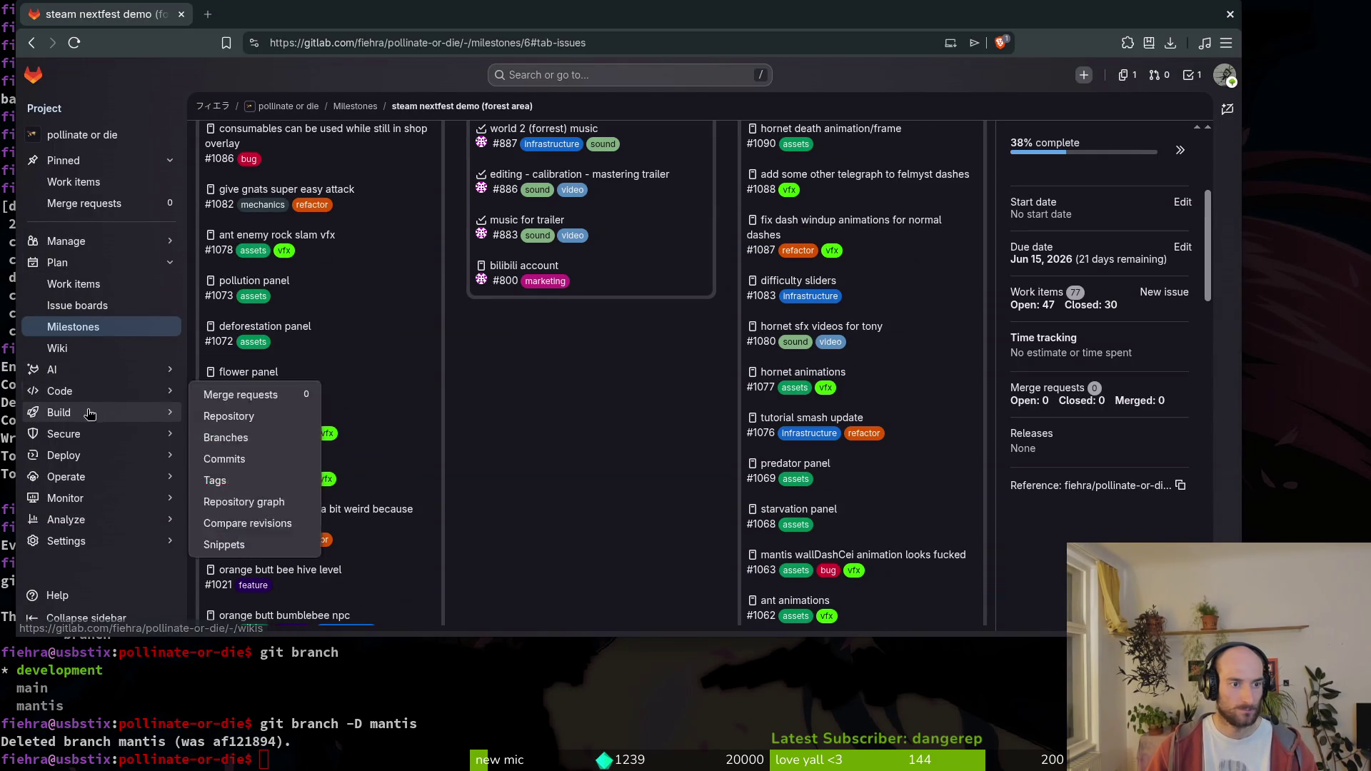
{"action": "left_click", "coordinate": [229, 456]}
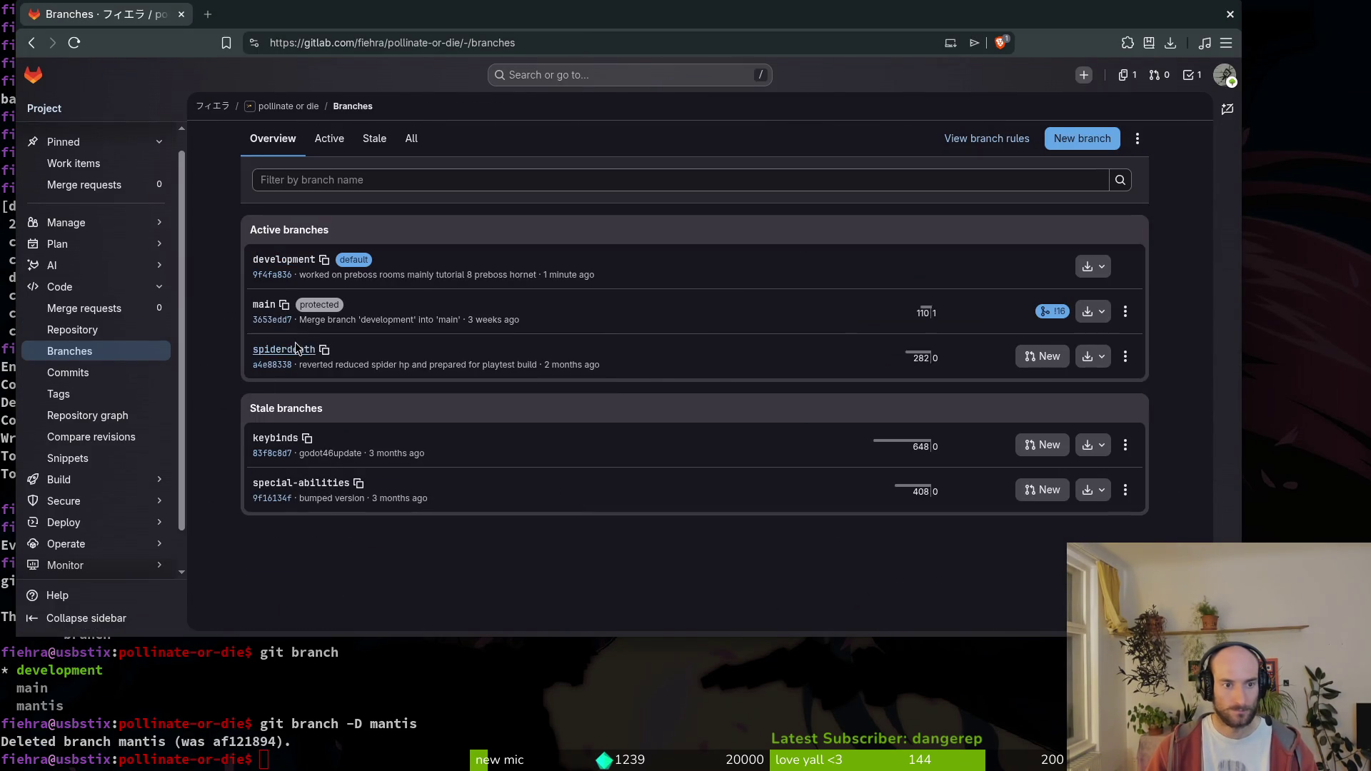
{"action": "left_click", "coordinate": [1126, 357]}
{"action": "left_click", "coordinate": [1035, 411]}
{"action": "left_click", "coordinate": [721, 400]}
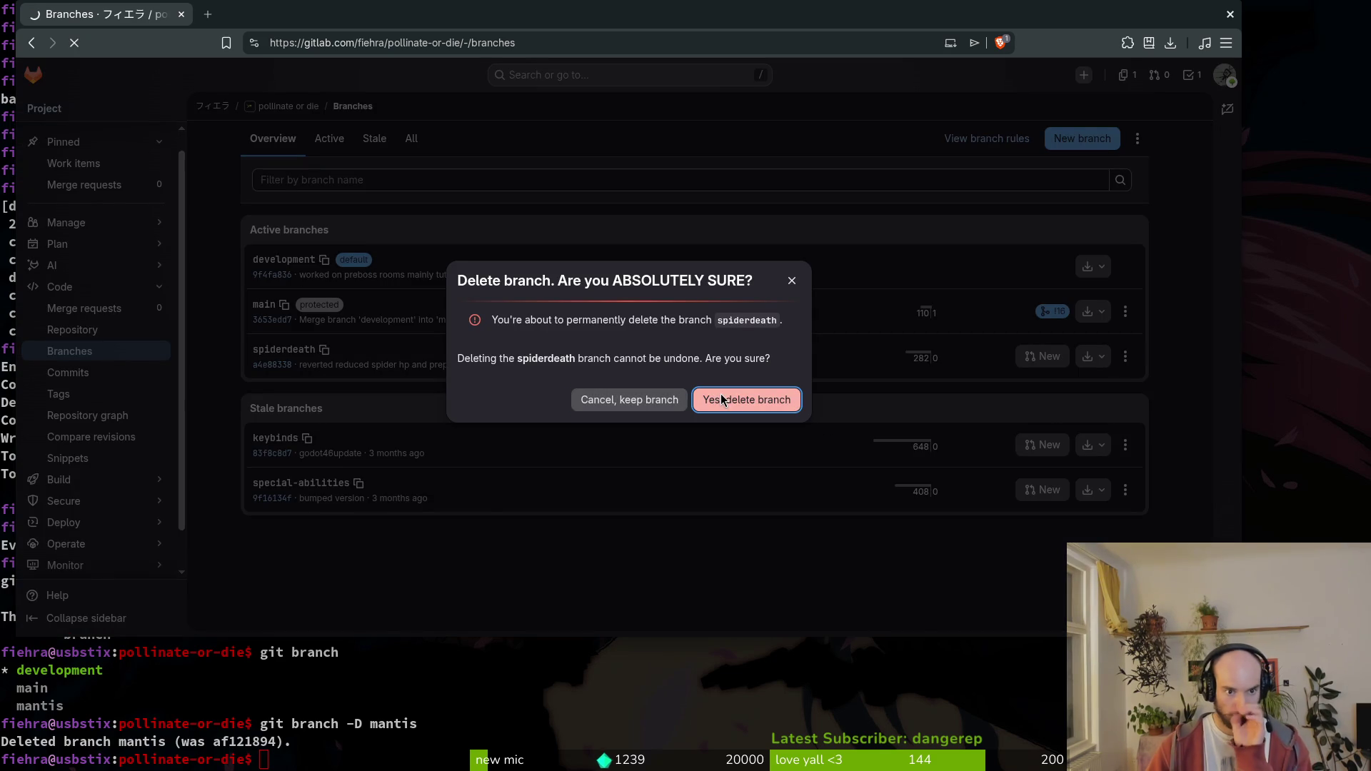
{"action": "left_click", "coordinate": [1125, 443]}
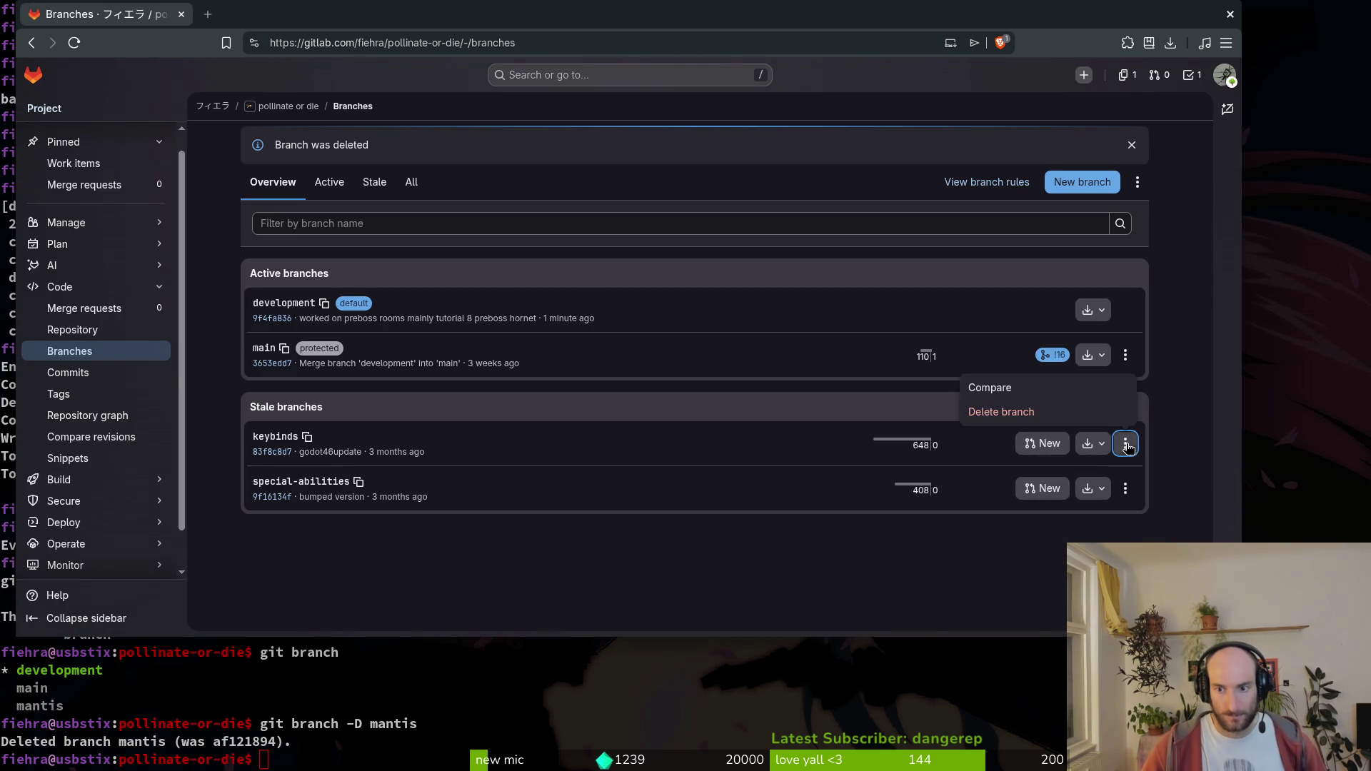
{"action": "left_click", "coordinate": [1086, 411]}
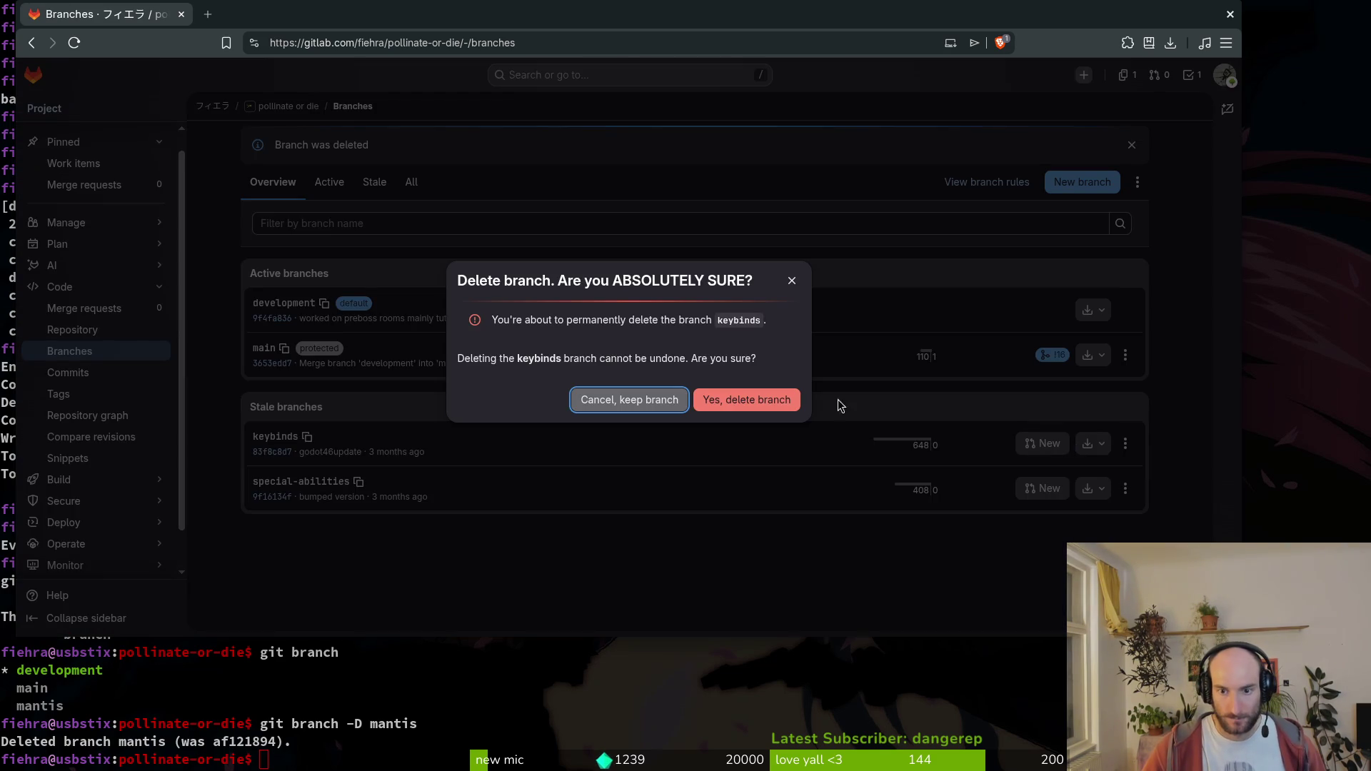
{"action": "key", "text": "Return"}
{"action": "left_click", "coordinate": [1126, 444]}
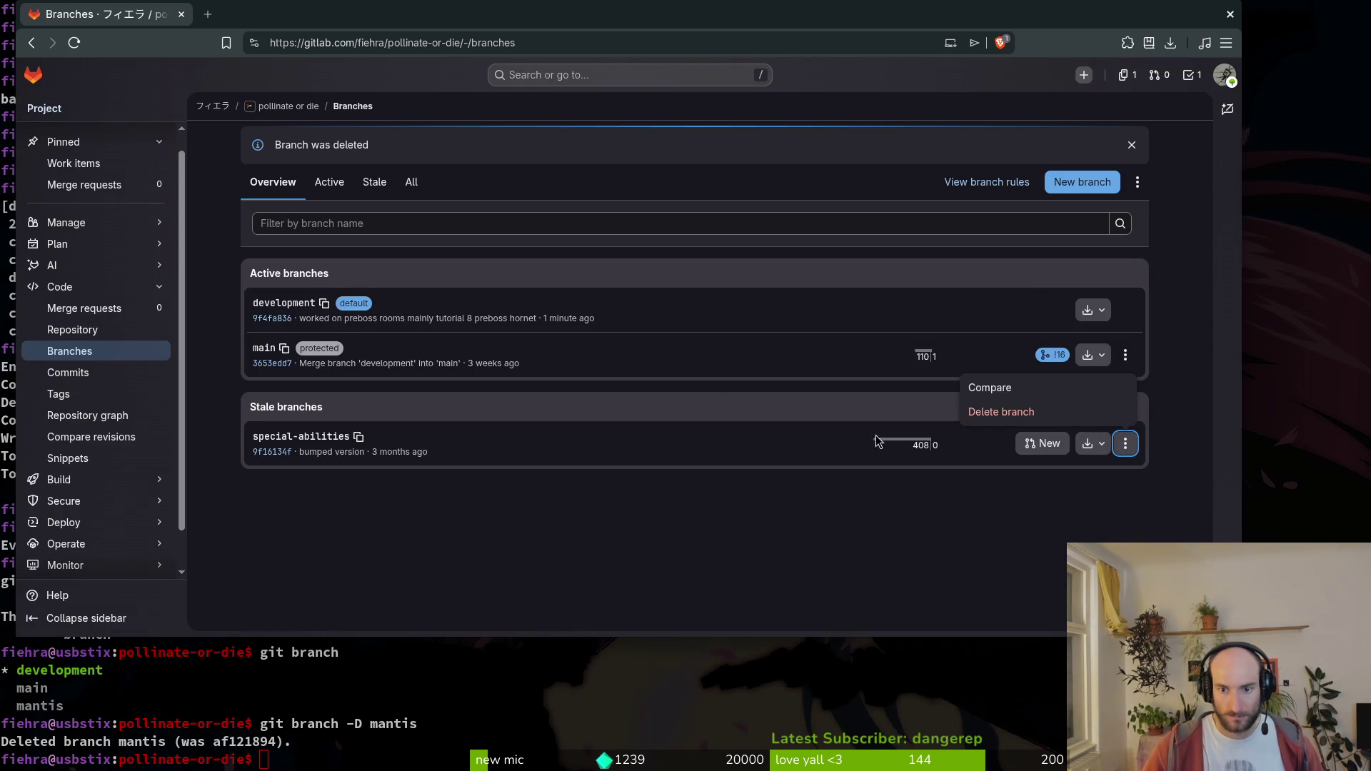
{"action": "left_click", "coordinate": [975, 414]}
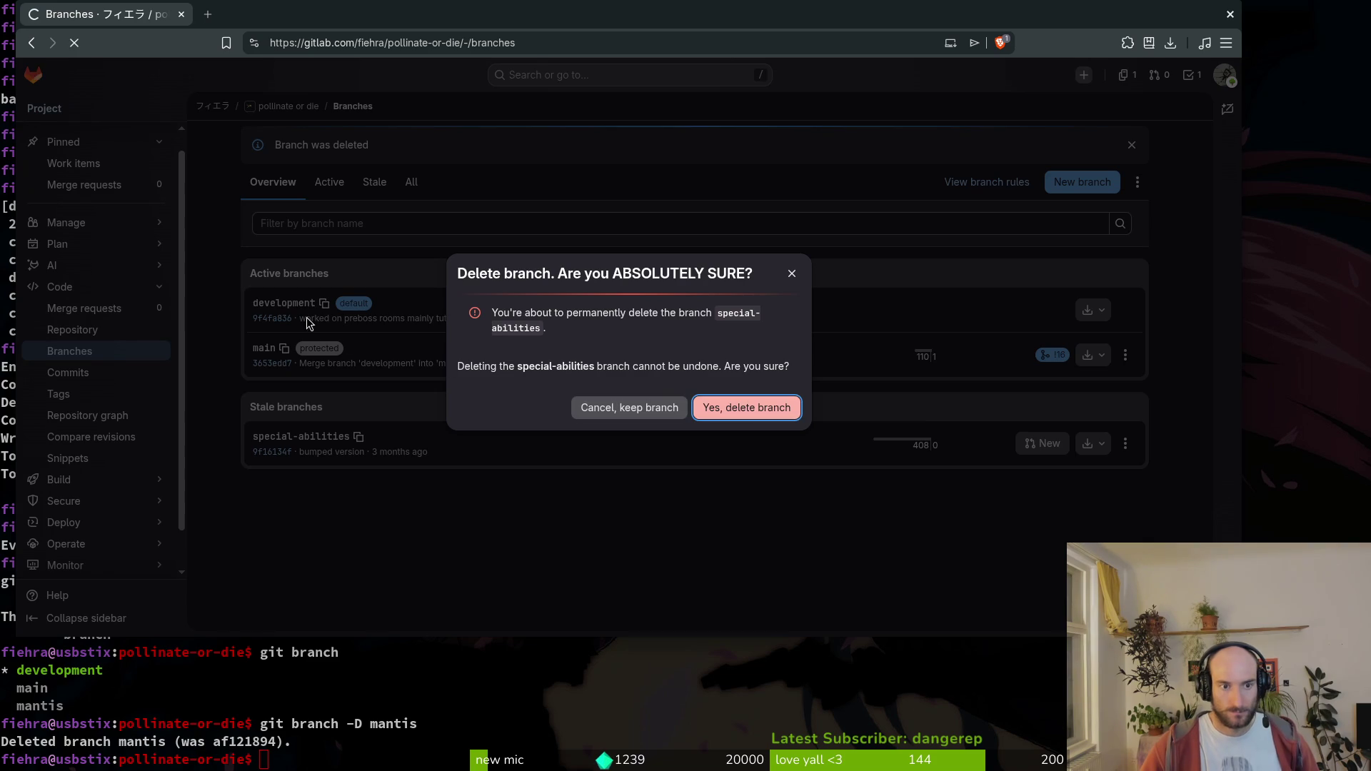
{"action": "key", "text": "Return"}
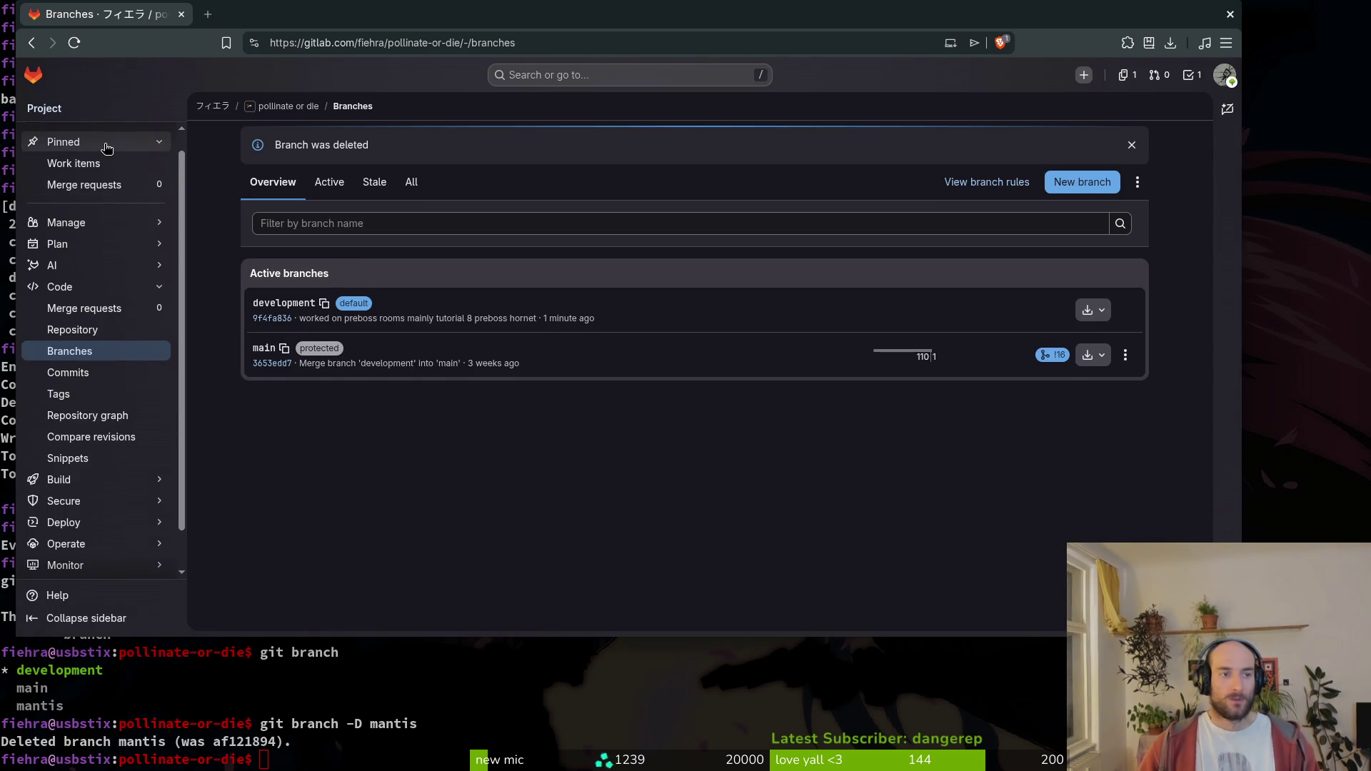
{"action": "left_click", "coordinate": [79, 163]}
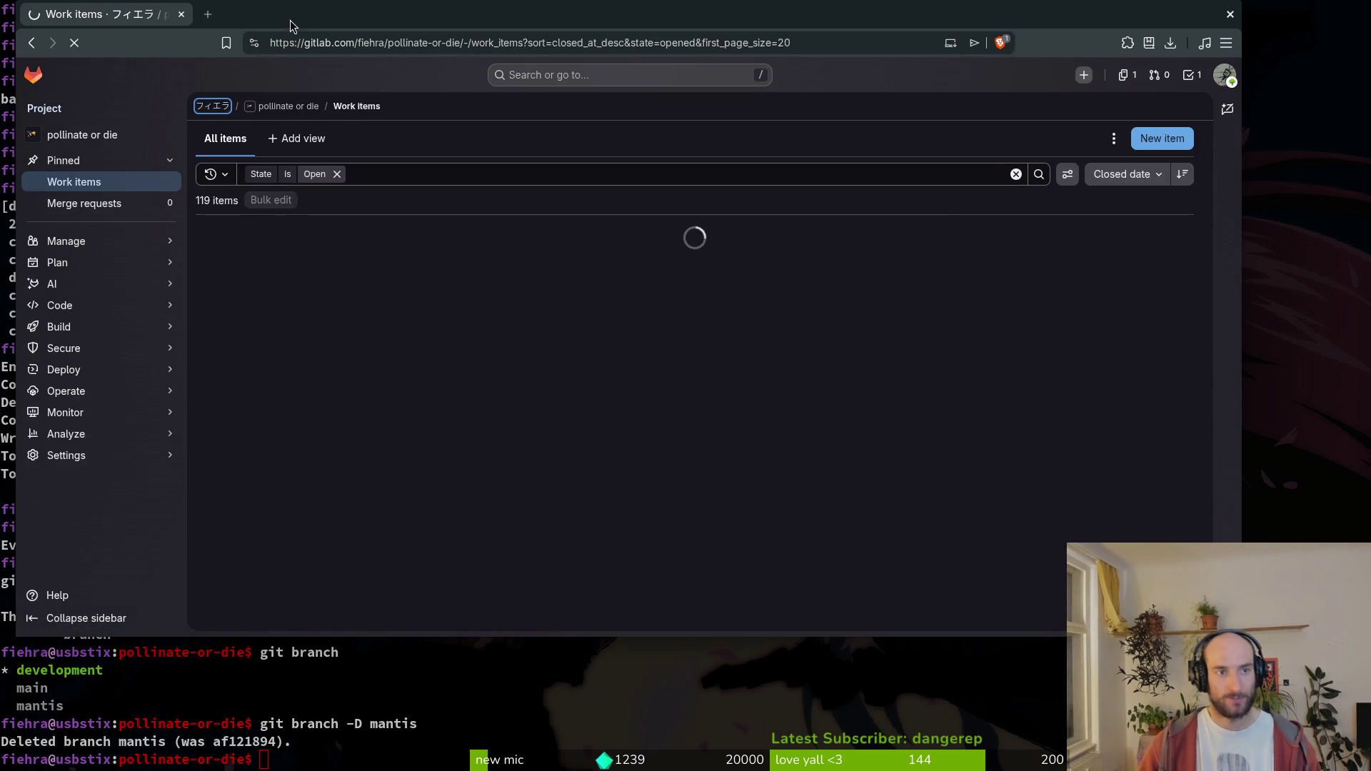
- Load the Twitch stream dashboard in a new tab, close the GitLab tab, and start a raid
{"action": "left_click", "coordinate": [213, 106]}
{"action": "key", "text": "ctrl+t"}
{"action": "type", "text": "das"}
{"action": "key", "text": "Return"}
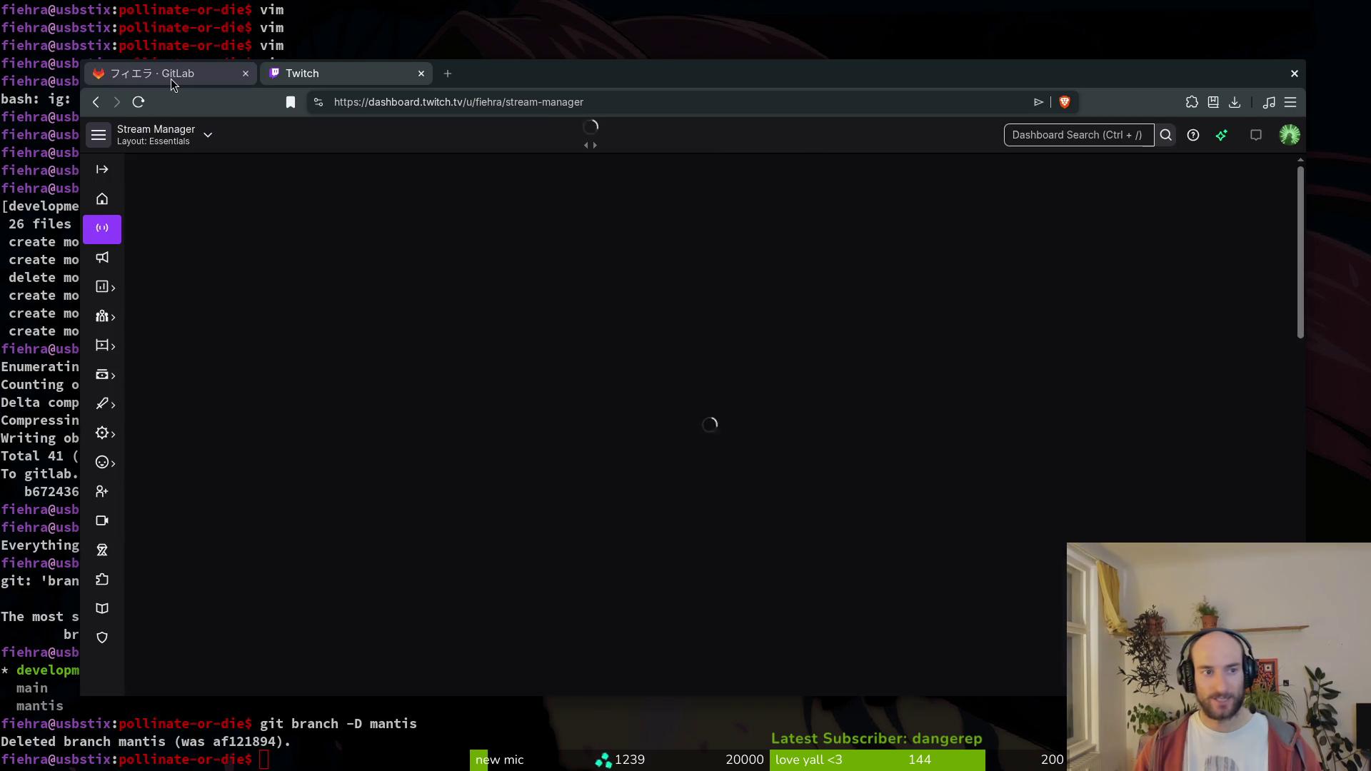
{"action": "left_click", "coordinate": [245, 73]}
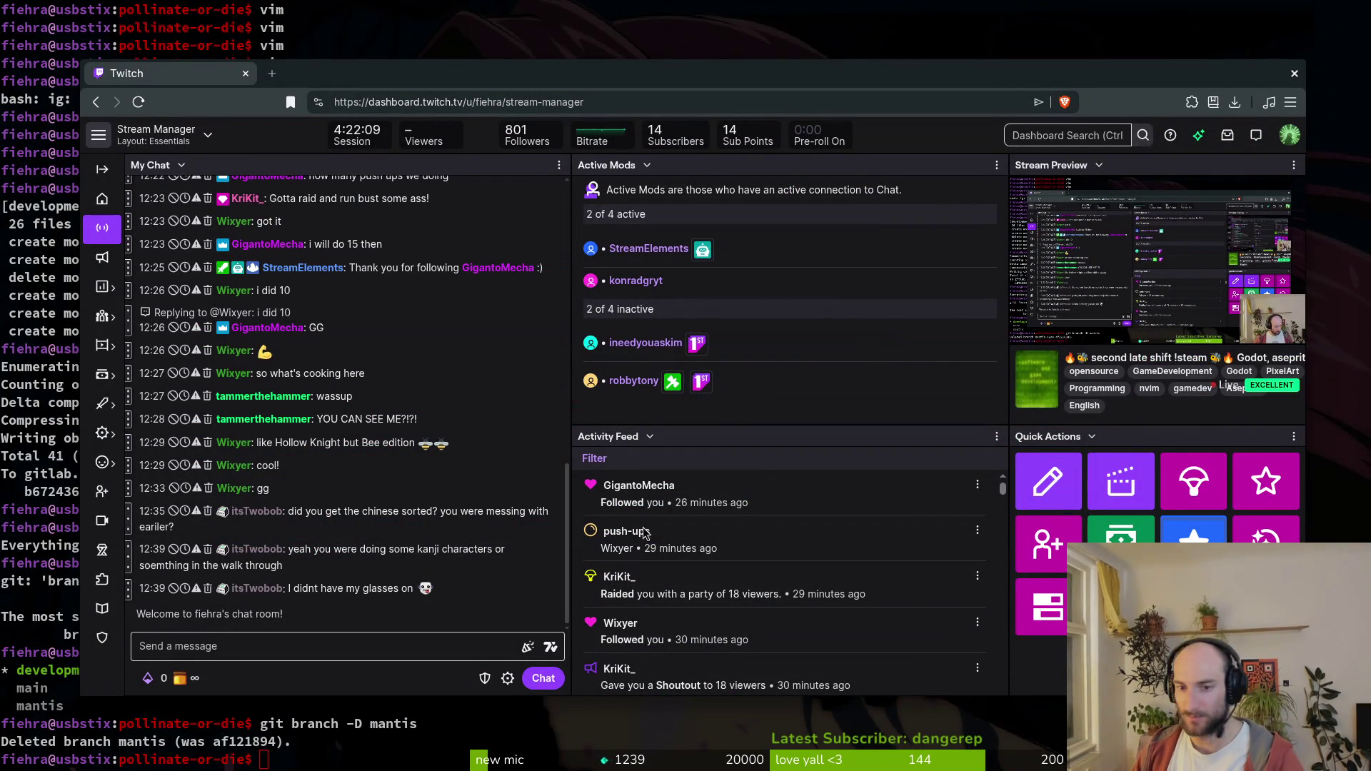
{"action": "left_click", "coordinate": [1197, 503]}
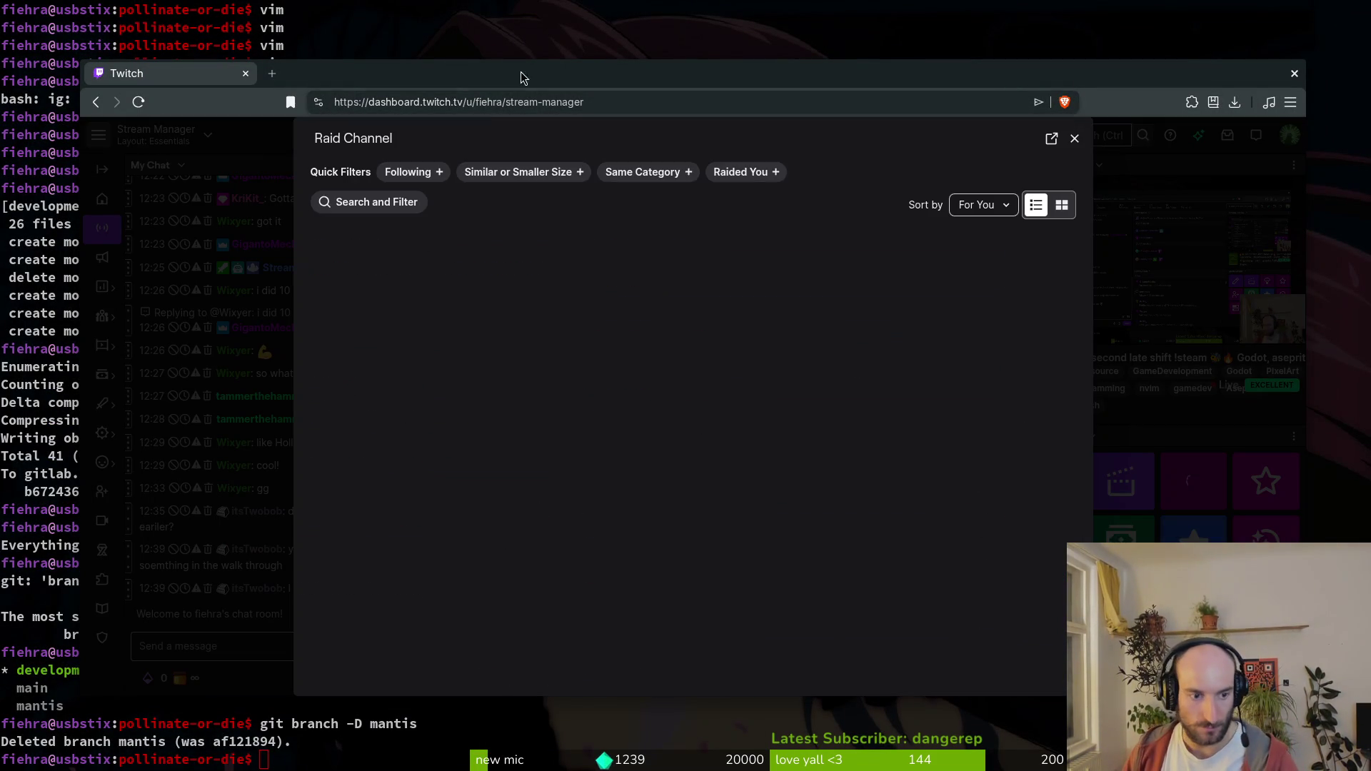
- Maximize the browser and scroll through the suggested raid channels
{"action": "double_click", "coordinate": [517, 76]}
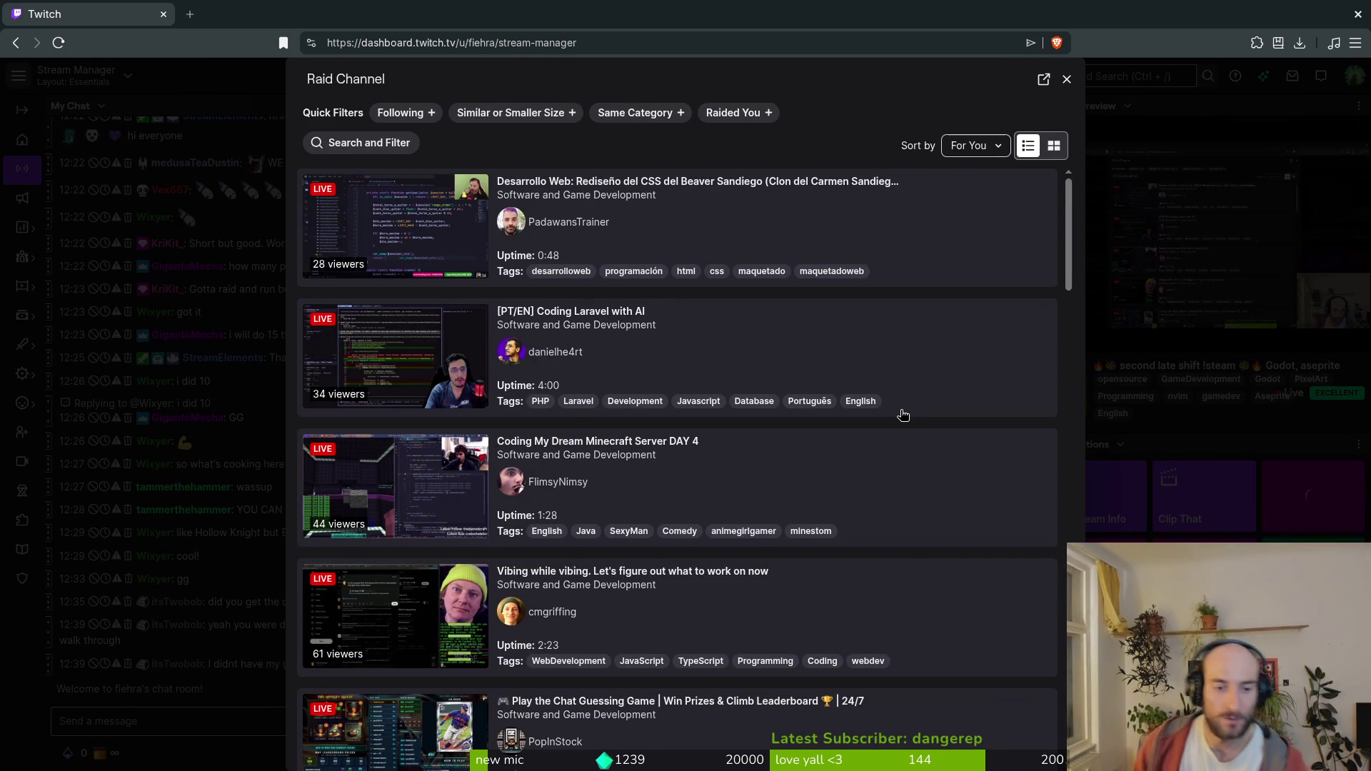
{"action": "scroll", "coordinate": [904, 415], "scroll_direction": "down", "scroll_amount": 5}
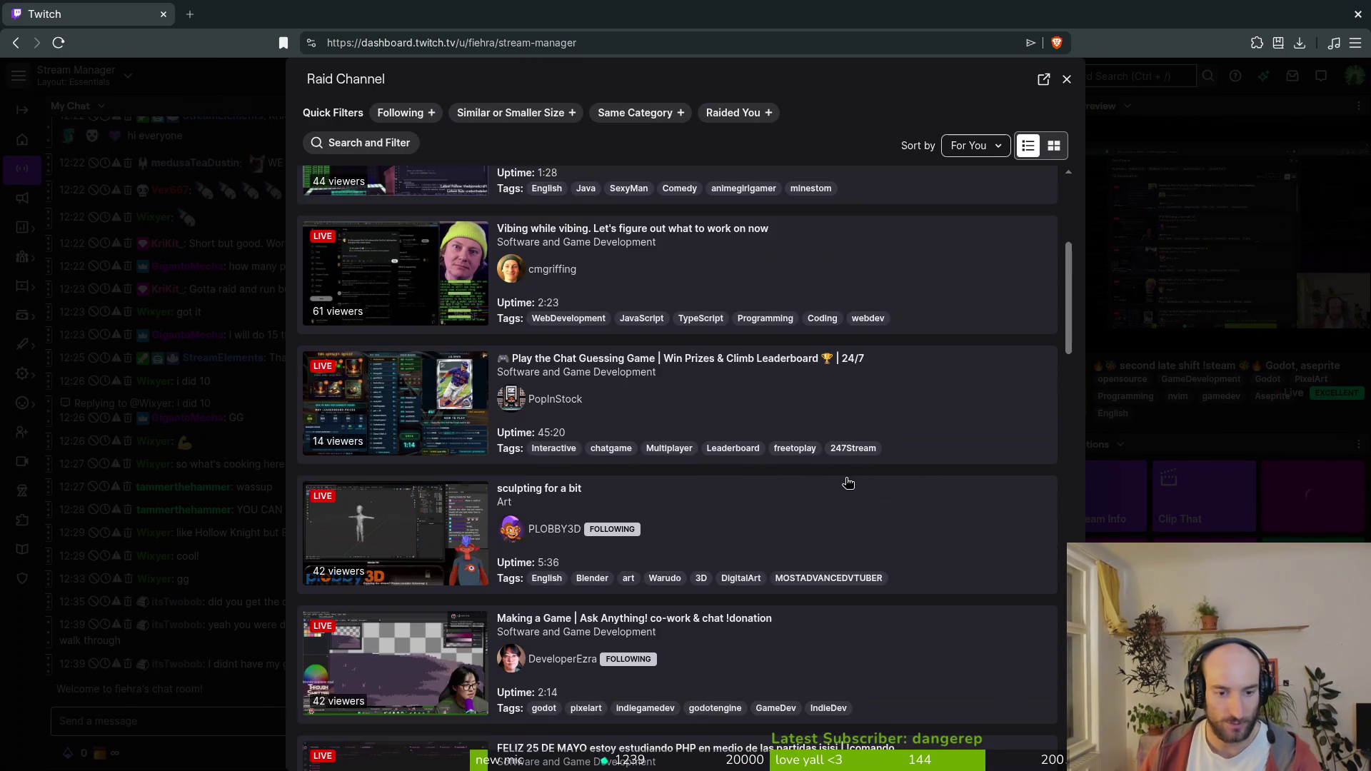
{"action": "scroll", "coordinate": [939, 488], "scroll_direction": "down", "scroll_amount": 5}
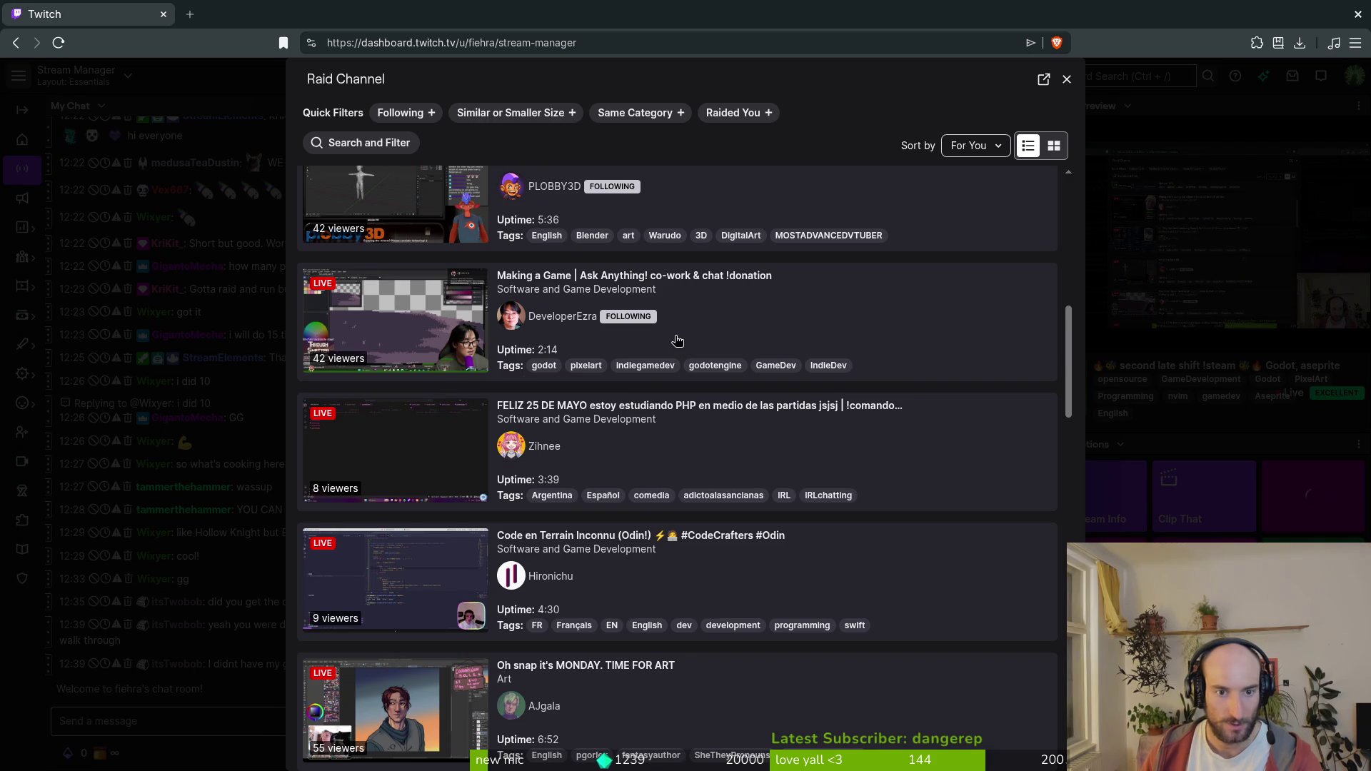
{"action": "scroll", "coordinate": [700, 492], "scroll_direction": "down", "scroll_amount": 3}
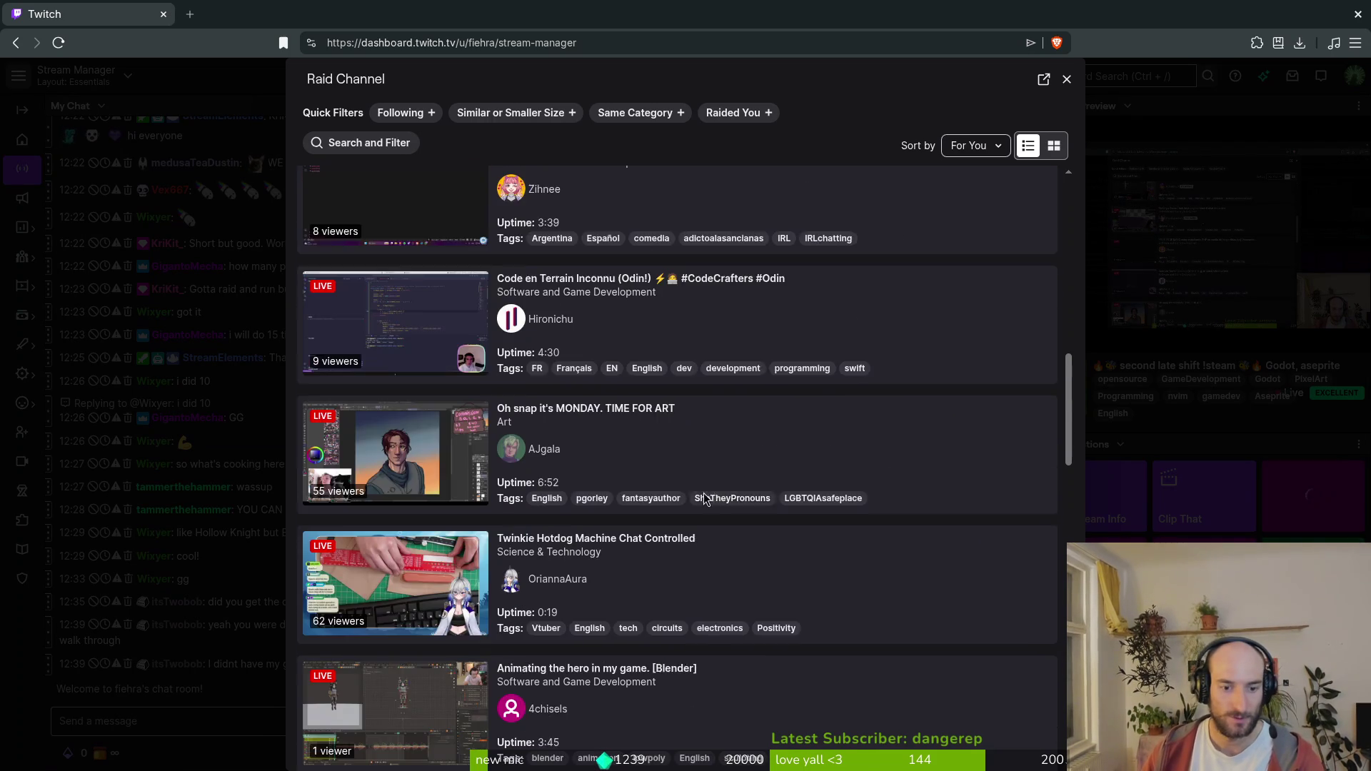
{"action": "scroll", "coordinate": [701, 493], "scroll_direction": "up", "scroll_amount": 3}
{"action": "scroll", "coordinate": [810, 586], "scroll_direction": "down", "scroll_amount": 5}
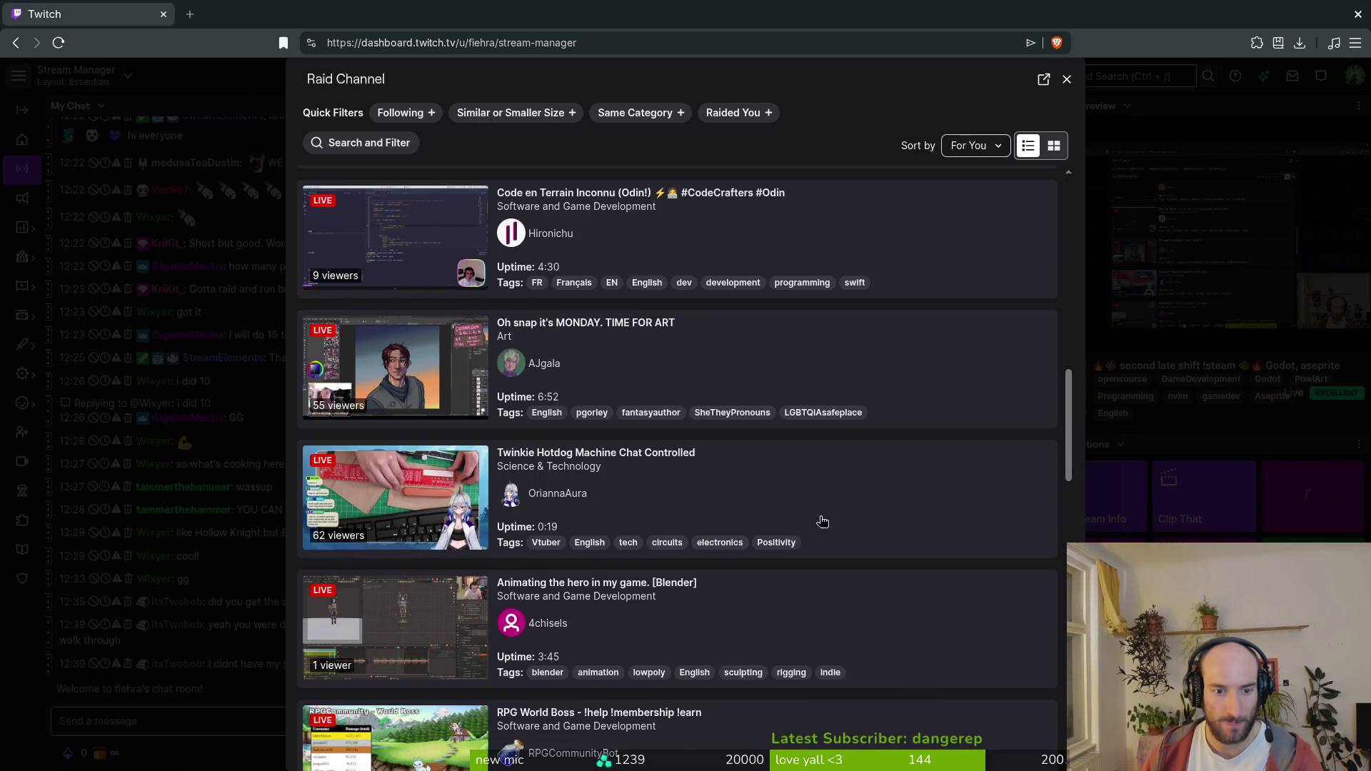
{"action": "scroll", "coordinate": [828, 515], "scroll_direction": "down", "scroll_amount": 1}
{"action": "scroll", "coordinate": [811, 453], "scroll_direction": "down", "scroll_amount": 2}
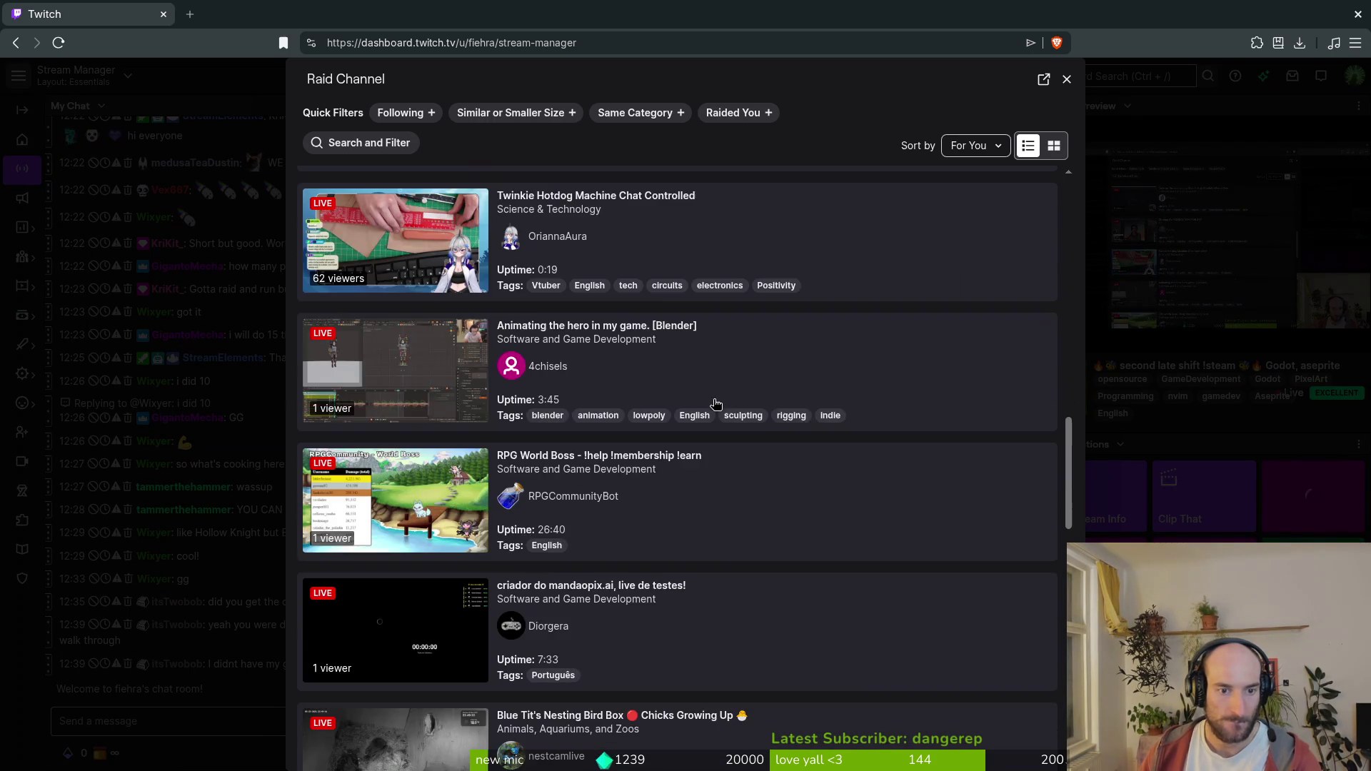
{"action": "scroll", "coordinate": [832, 418], "scroll_direction": "down", "scroll_amount": 2}
{"action": "scroll", "coordinate": [851, 448], "scroll_direction": "down", "scroll_amount": 1}
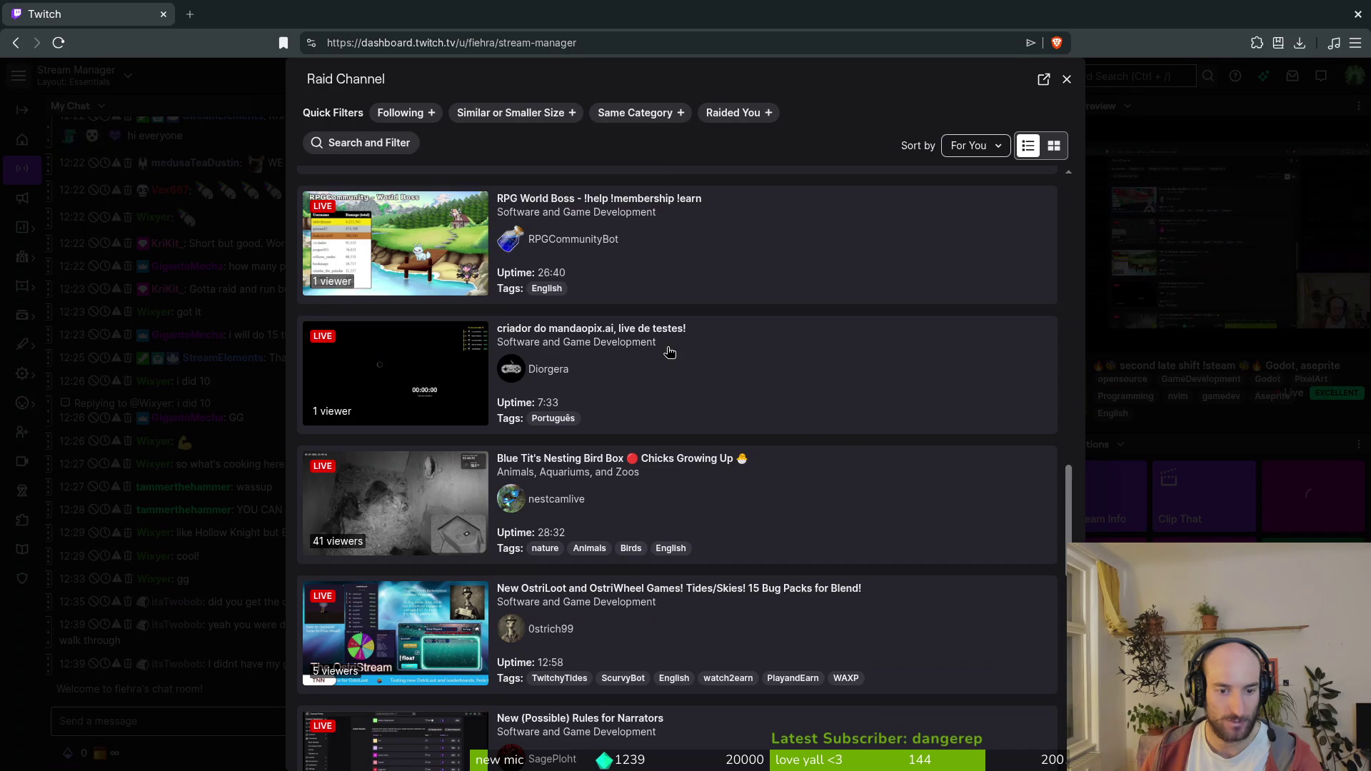
{"action": "scroll", "coordinate": [670, 352], "scroll_direction": "down", "scroll_amount": 2}
- Turn off the Similar or Smaller Size filter and turn on the Same Category filter
{"action": "left_click", "coordinate": [510, 118]}
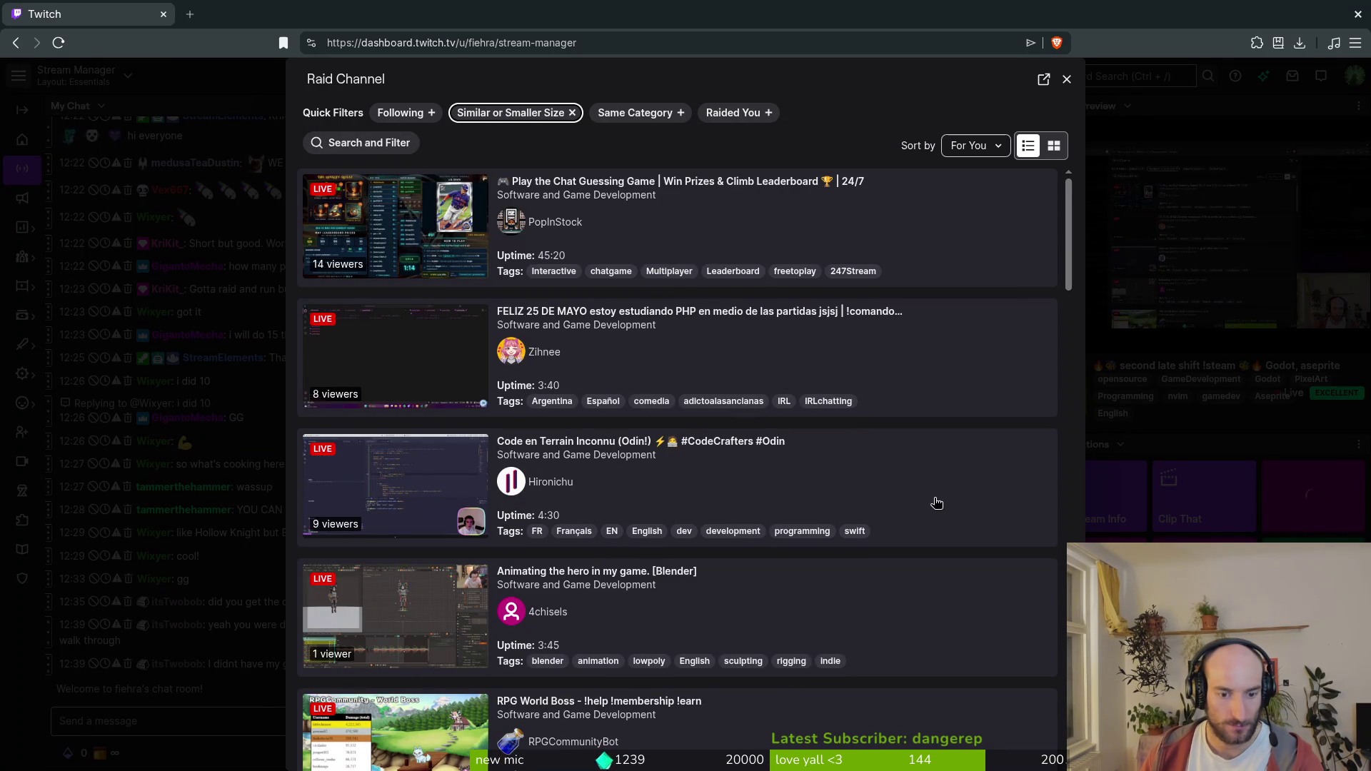
{"action": "left_click", "coordinate": [515, 113]}
{"action": "left_click", "coordinate": [636, 113]}
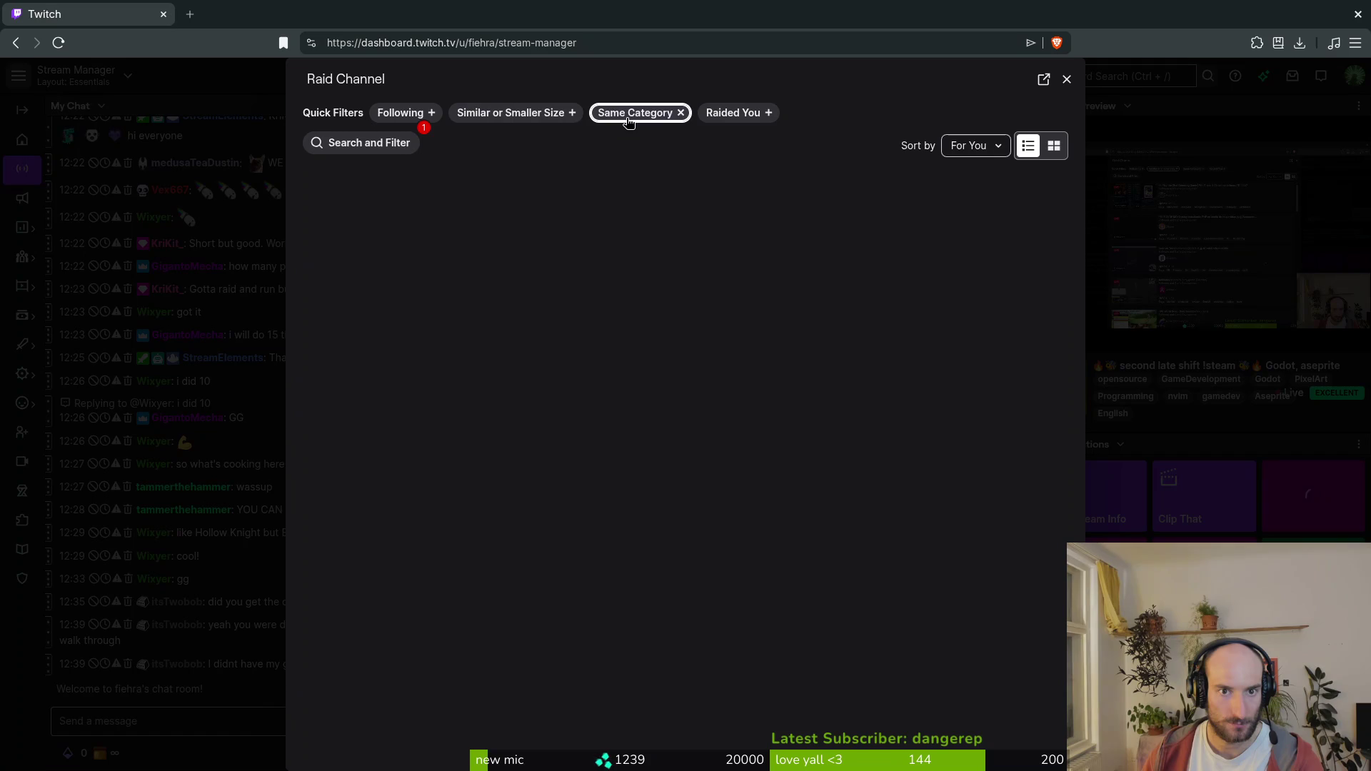